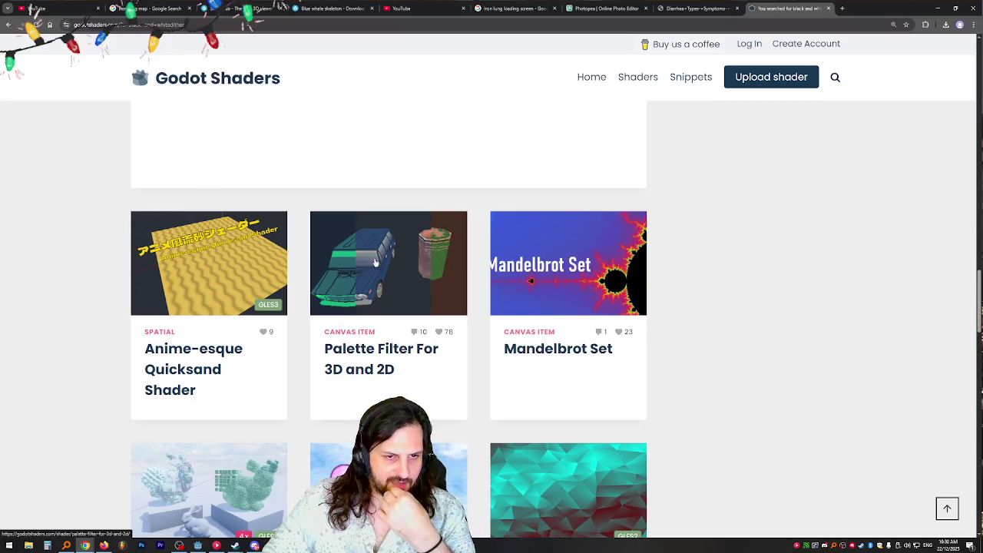
- Open Palette Filter For 3D and 2D in a background tab and scroll through the shader listing
{"action": "middle_click", "coordinate": [376, 262]}
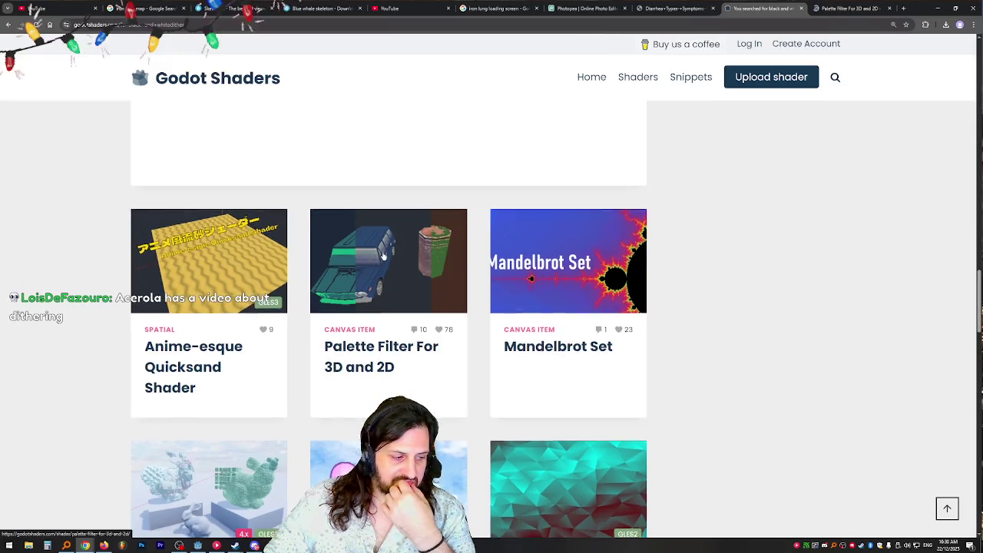
{"action": "scroll", "coordinate": [384, 256], "scroll_direction": "down", "scroll_amount": 5}
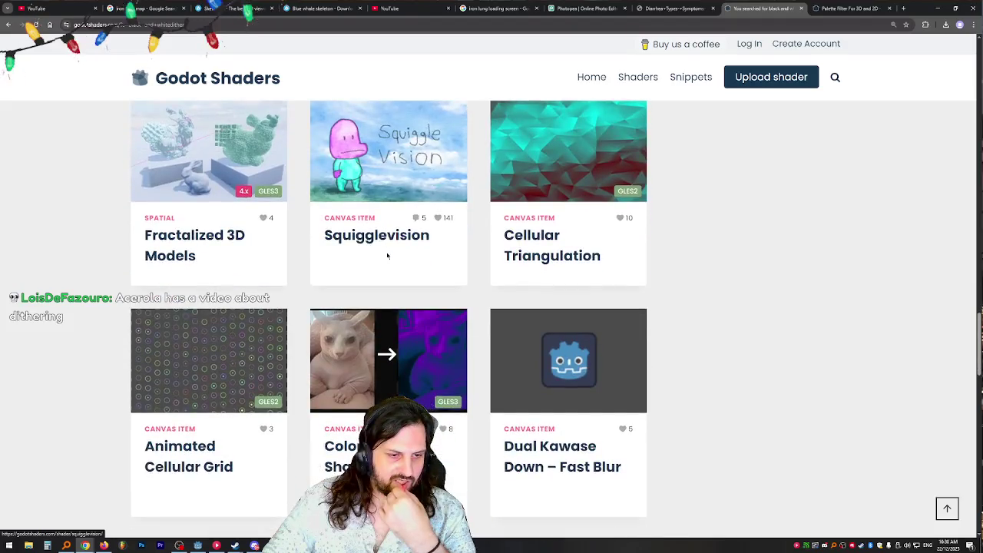
{"action": "scroll", "coordinate": [399, 258], "scroll_direction": "up", "scroll_amount": 1}
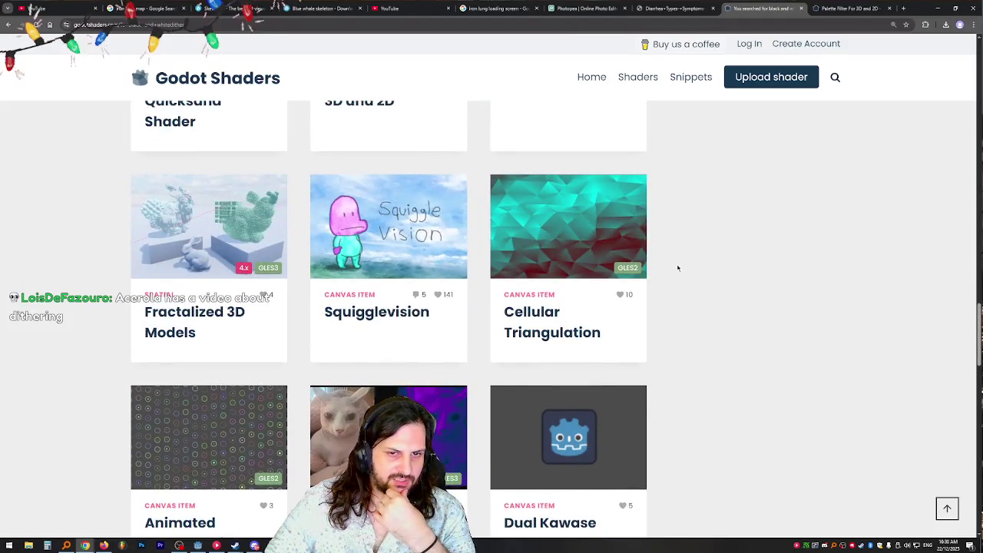
{"action": "scroll", "coordinate": [678, 268], "scroll_direction": "down", "scroll_amount": 5}
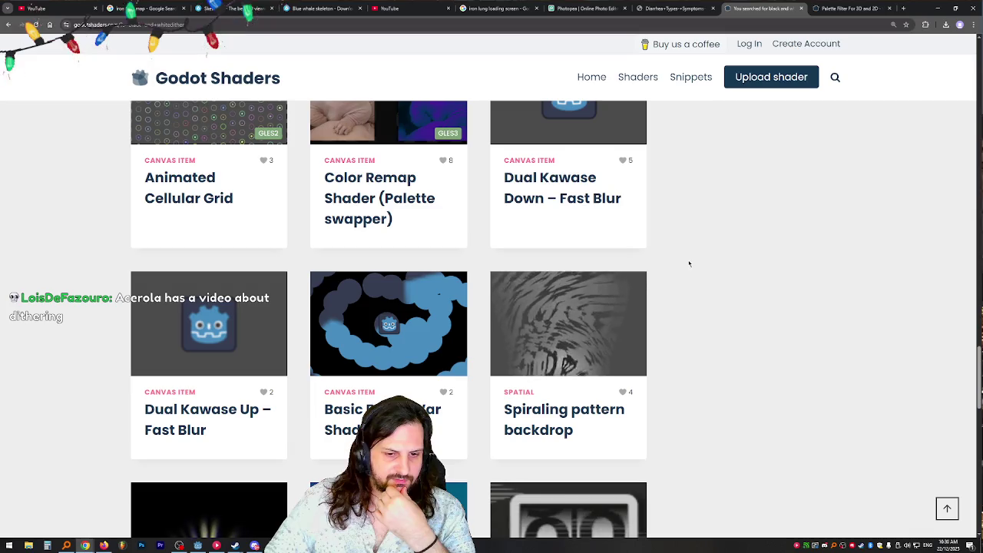
{"action": "scroll", "coordinate": [689, 263], "scroll_direction": "down", "scroll_amount": 2}
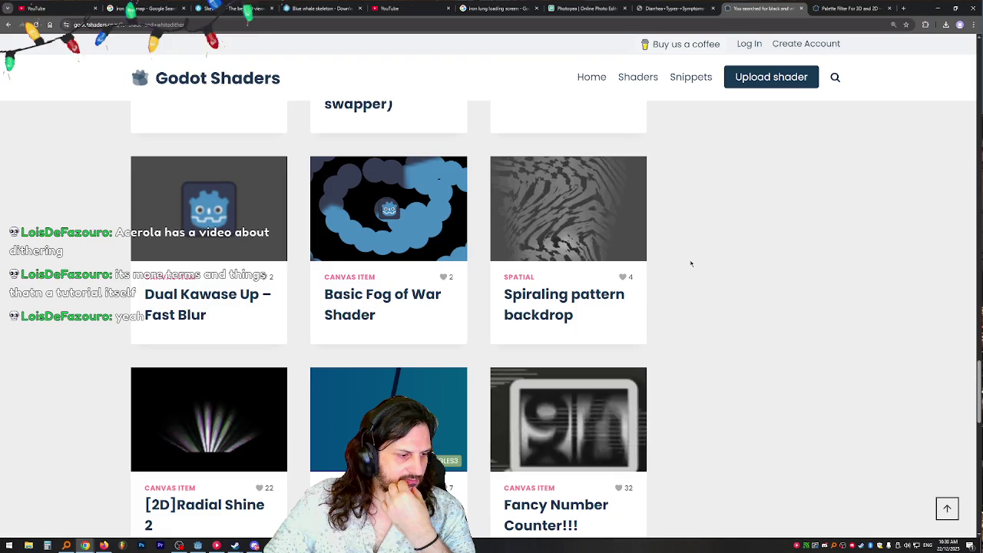
{"action": "scroll", "coordinate": [722, 263], "scroll_direction": "down", "scroll_amount": 3}
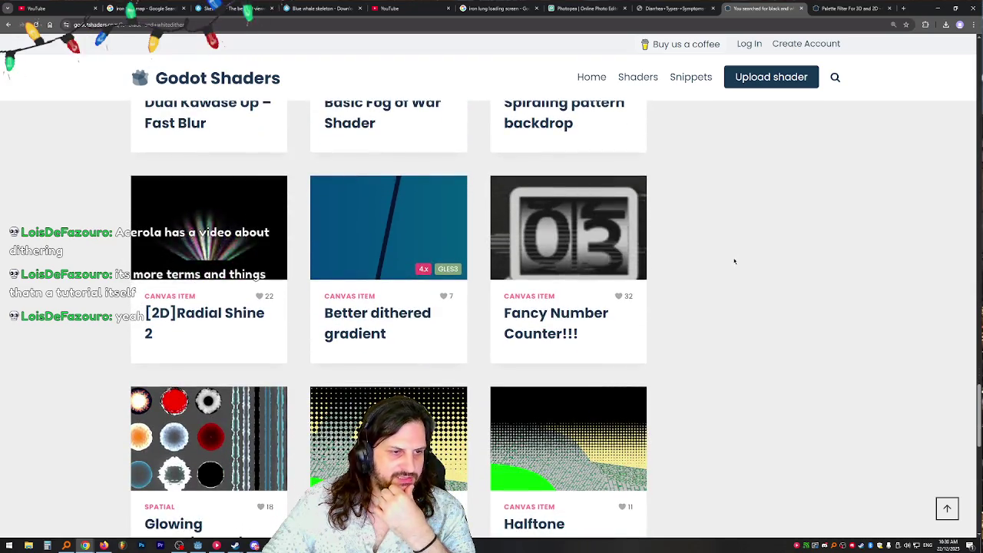
{"action": "scroll", "coordinate": [734, 262], "scroll_direction": "down", "scroll_amount": 3}
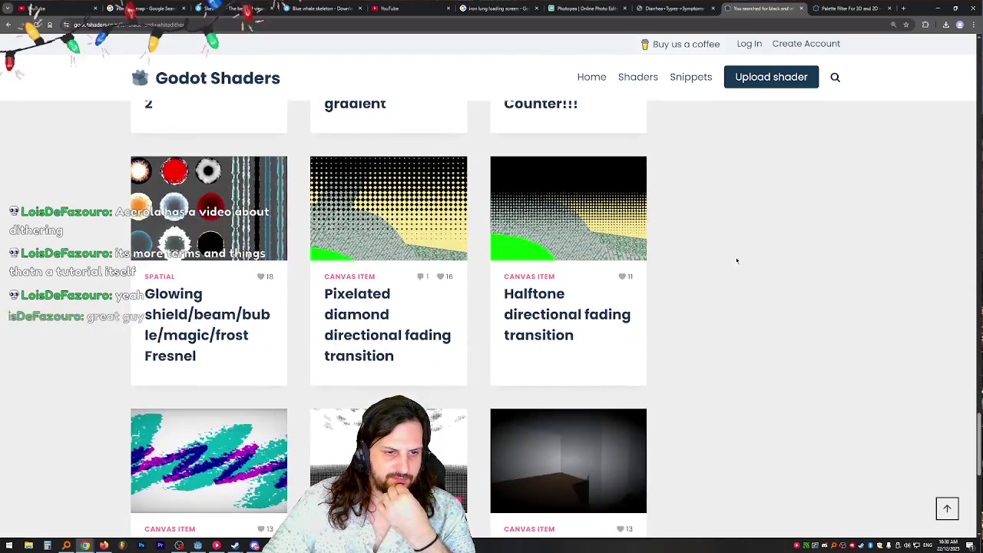
{"action": "scroll", "coordinate": [736, 261], "scroll_direction": "down", "scroll_amount": 1}
{"action": "scroll", "coordinate": [736, 261], "scroll_direction": "down", "scroll_amount": 1}
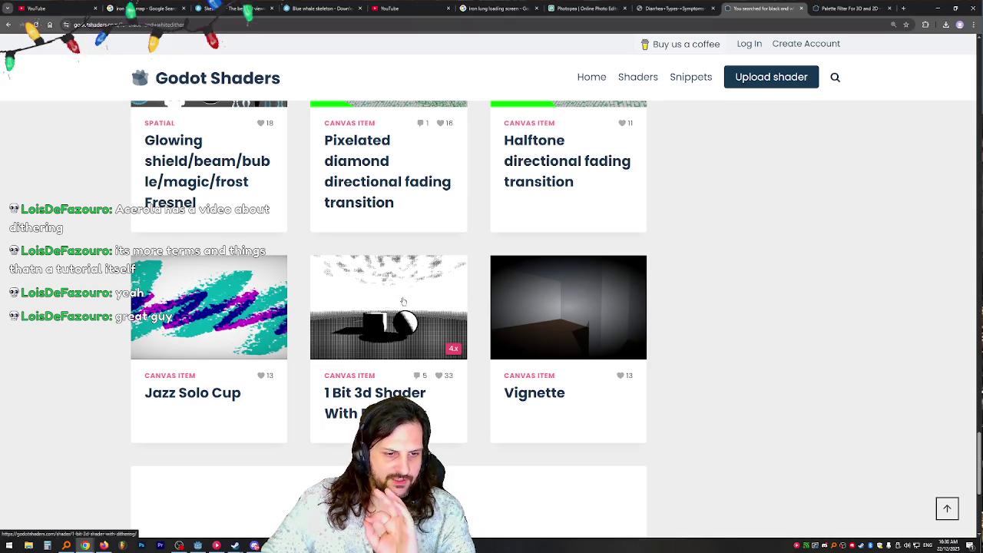
{"action": "scroll", "coordinate": [384, 295], "scroll_direction": "down", "scroll_amount": 1}
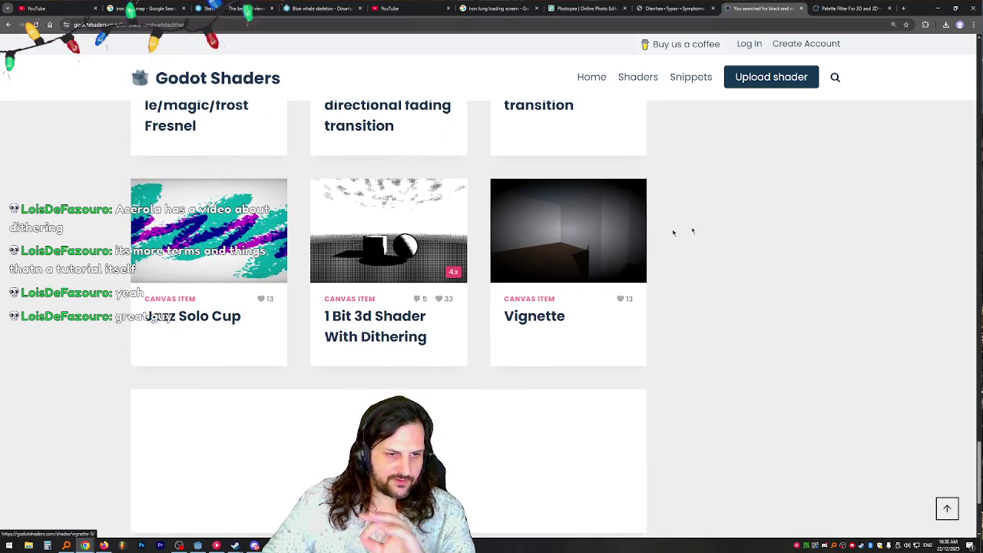
- Open the 1 Bit 3d Shader With Dithering page, dismiss the ad-blocker notice, and copy its shader code
{"action": "middle_click", "coordinate": [749, 43]}
{"action": "left_click", "coordinate": [819, 8]}
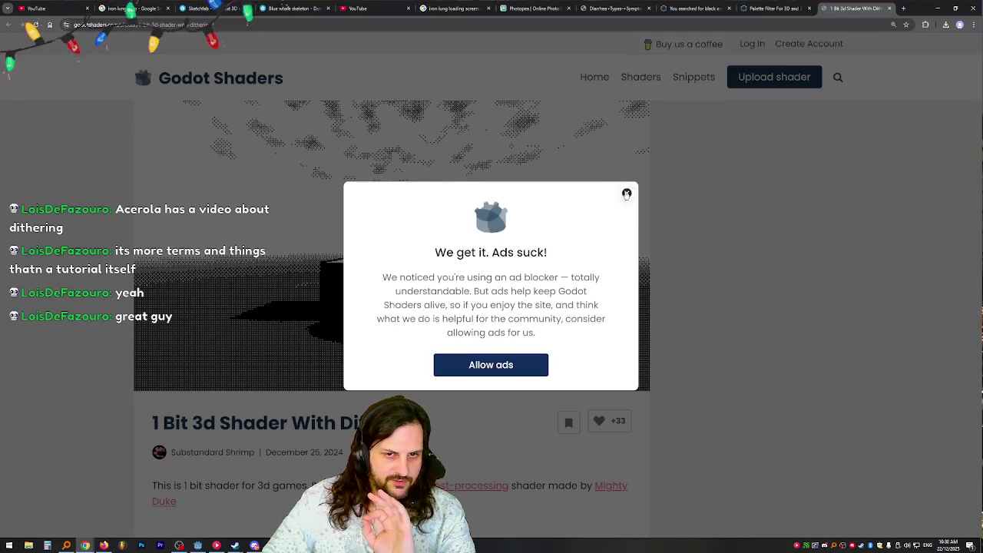
{"action": "left_click", "coordinate": [626, 194]}
{"action": "scroll", "coordinate": [397, 314], "scroll_direction": "down", "scroll_amount": 10}
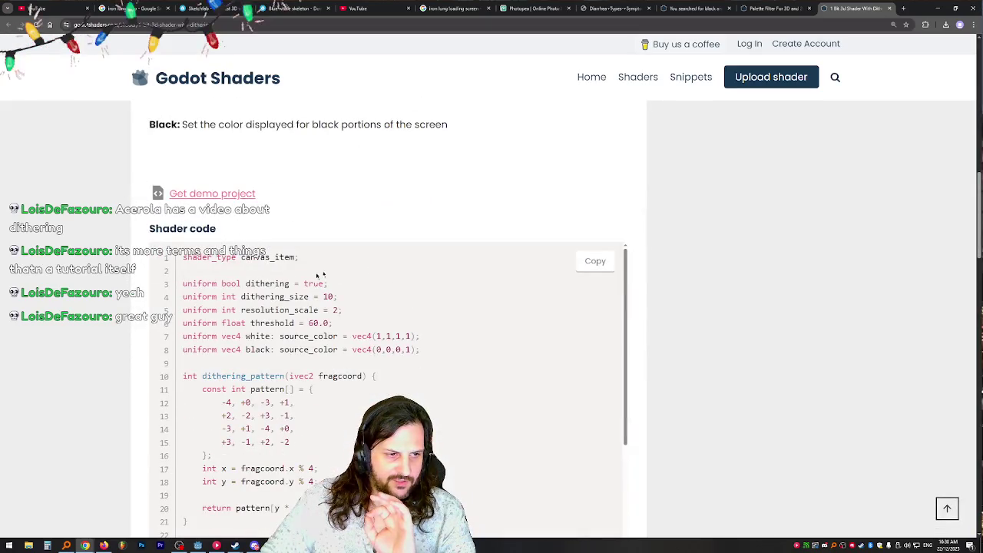
{"action": "left_click", "coordinate": [588, 264]}
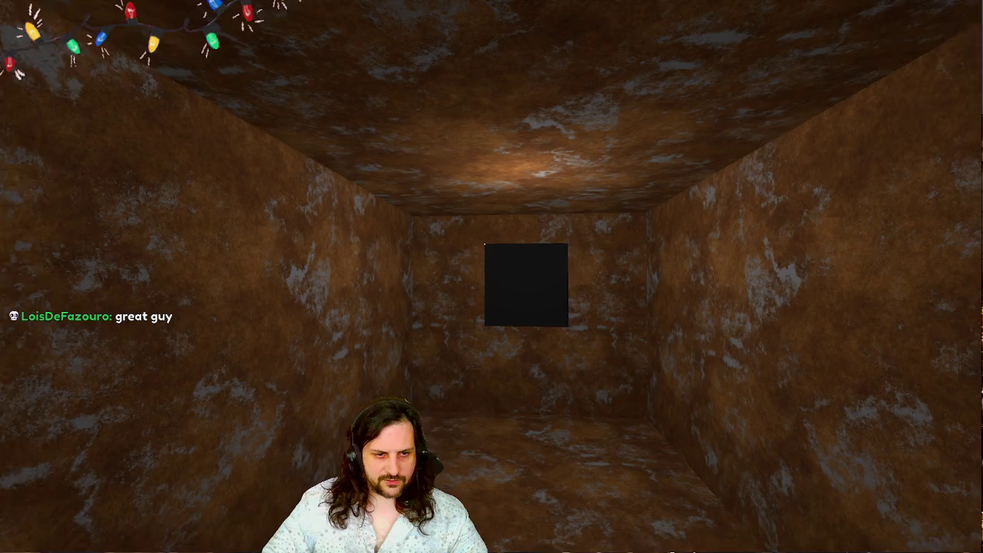
- Walk the player forward with W toward the black screen in the running game
{"action": "key", "text": "w"}
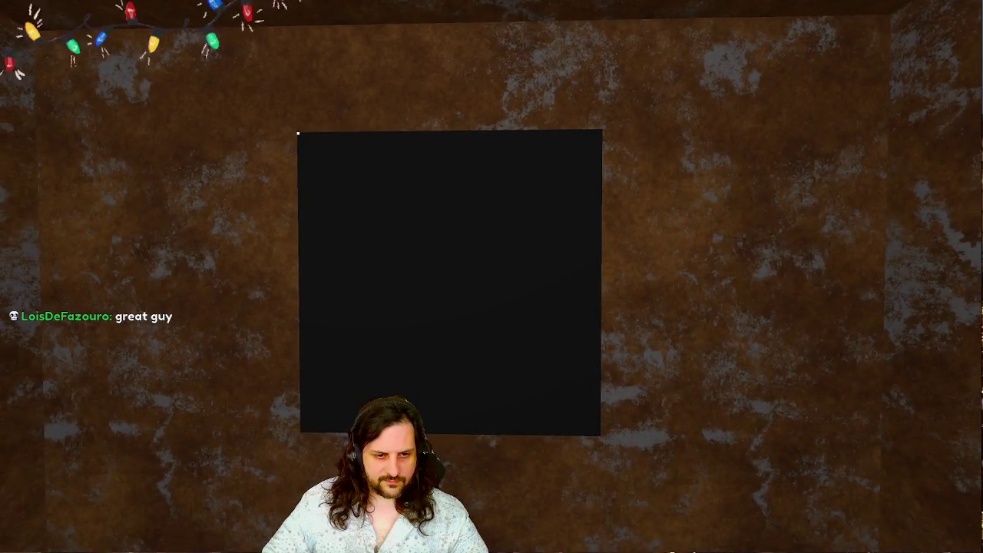
{"action": "key", "text": "w"}
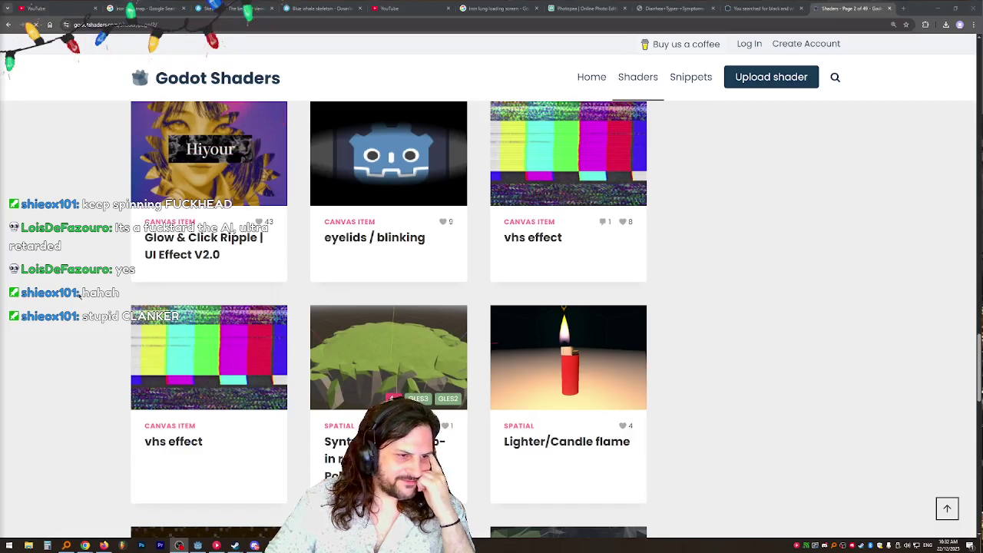
- Scroll through page 2 of the shader listing and dismiss the ad-blocker notice
{"action": "scroll", "coordinate": [78, 281], "scroll_direction": "down", "scroll_amount": 3}
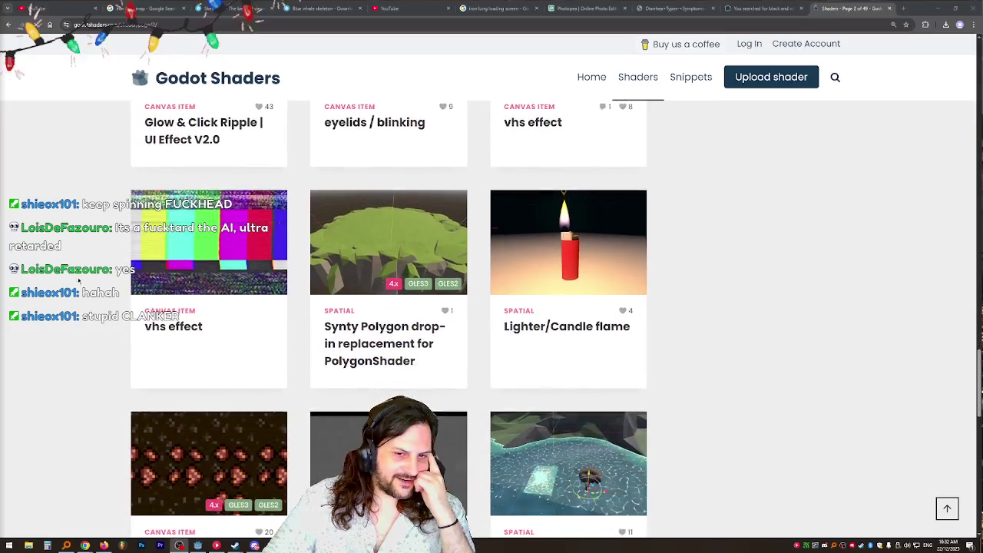
{"action": "scroll", "coordinate": [78, 281], "scroll_direction": "down", "scroll_amount": 5}
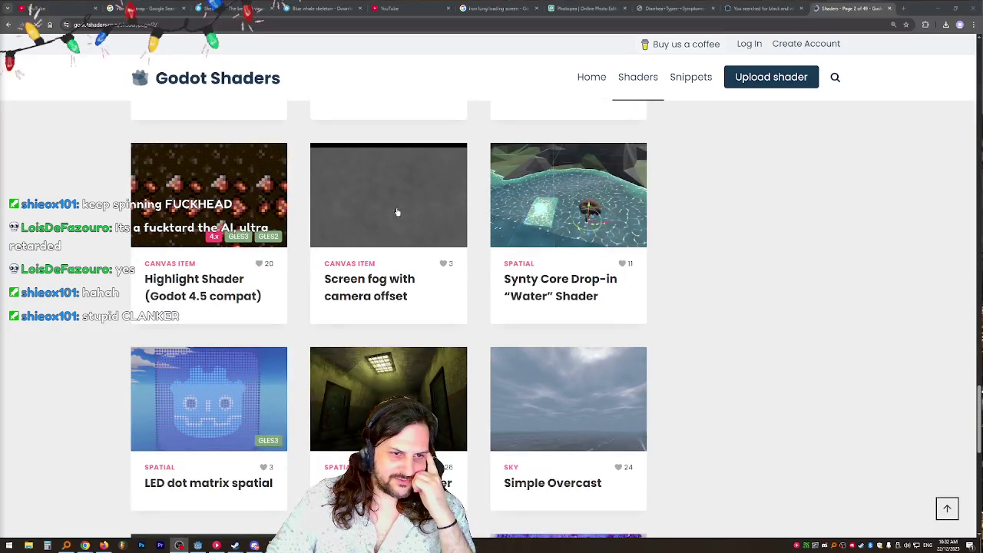
{"action": "scroll", "coordinate": [404, 202], "scroll_direction": "down", "scroll_amount": 3}
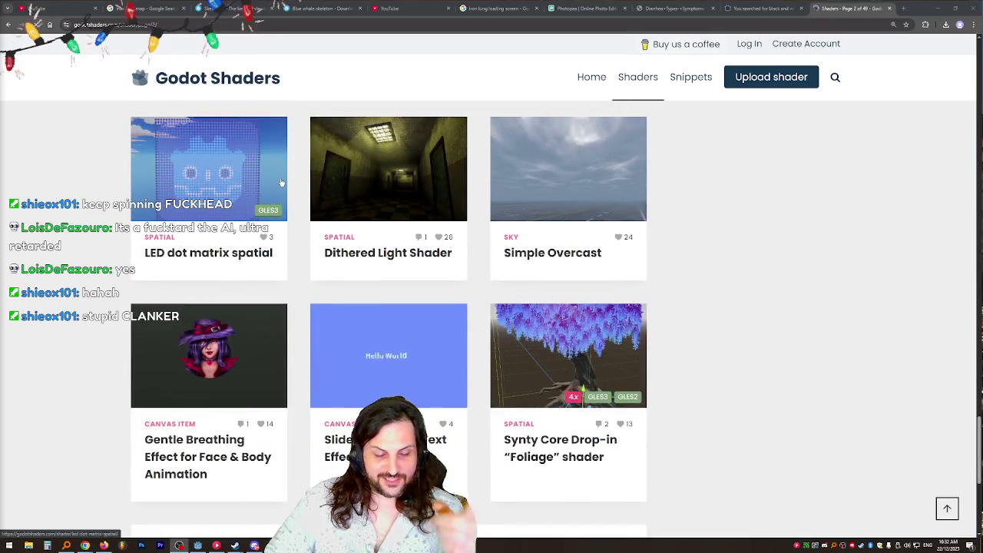
{"action": "scroll", "coordinate": [731, 223], "scroll_direction": "down", "scroll_amount": 2}
{"action": "scroll", "coordinate": [732, 224], "scroll_direction": "down", "scroll_amount": 2}
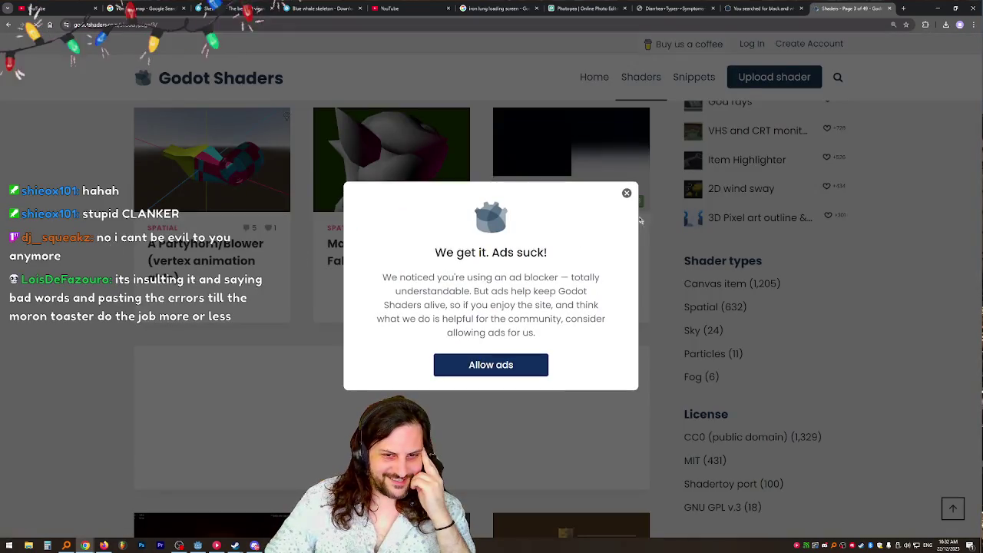
{"action": "left_click", "coordinate": [626, 193]}
- Scroll through page 3 of the listing, then bring up the Claude chat window
{"action": "scroll", "coordinate": [236, 208], "scroll_direction": "down", "scroll_amount": 5}
{"action": "scroll", "coordinate": [237, 208], "scroll_direction": "down", "scroll_amount": 4}
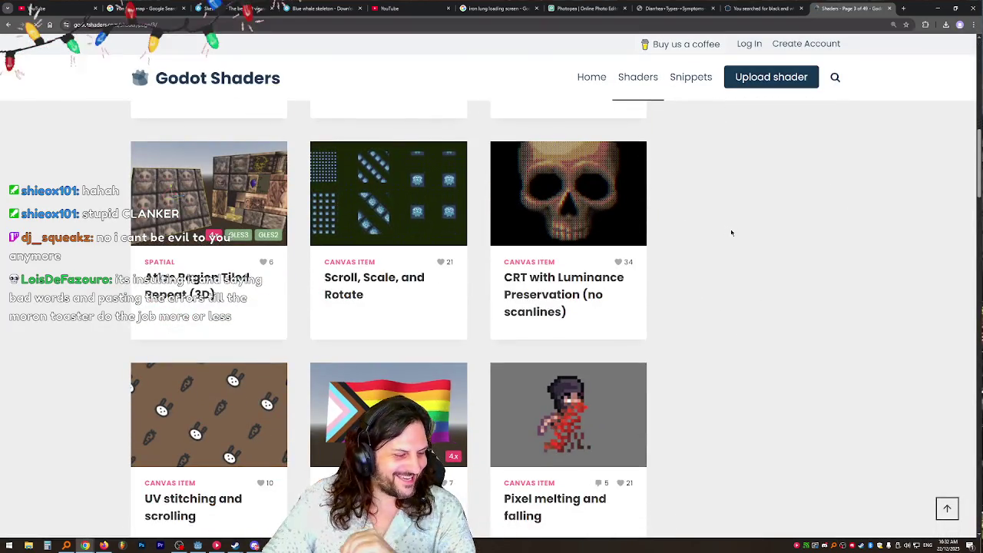
{"action": "scroll", "coordinate": [732, 234], "scroll_direction": "down", "scroll_amount": 1}
{"action": "scroll", "coordinate": [735, 228], "scroll_direction": "down", "scroll_amount": 3}
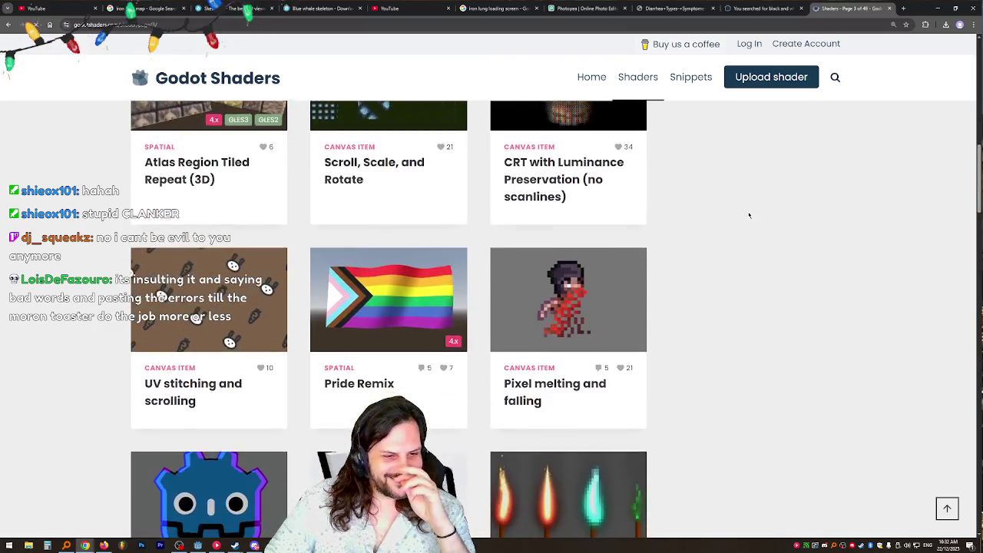
{"action": "scroll", "coordinate": [749, 215], "scroll_direction": "down", "scroll_amount": 4}
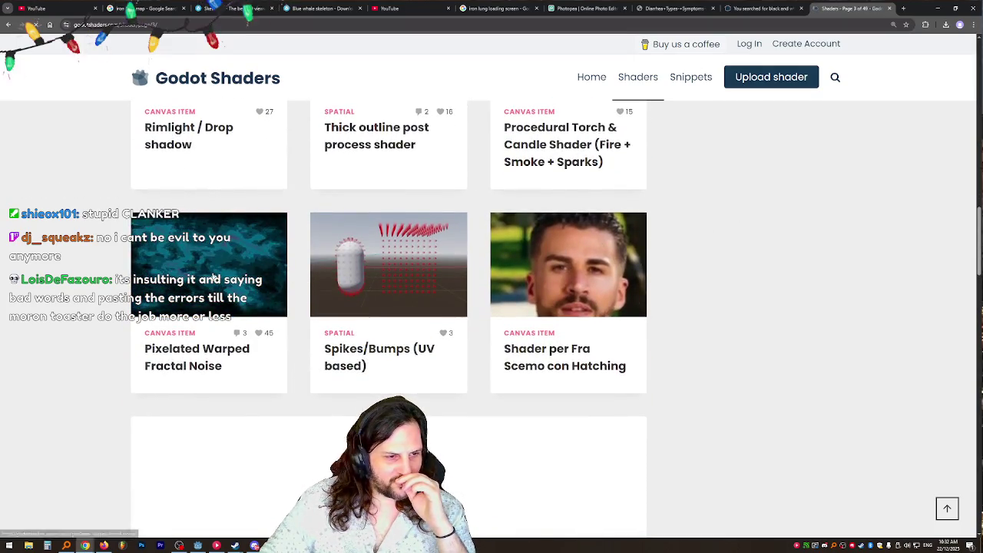
{"action": "scroll", "coordinate": [218, 273], "scroll_direction": "down", "scroll_amount": 6}
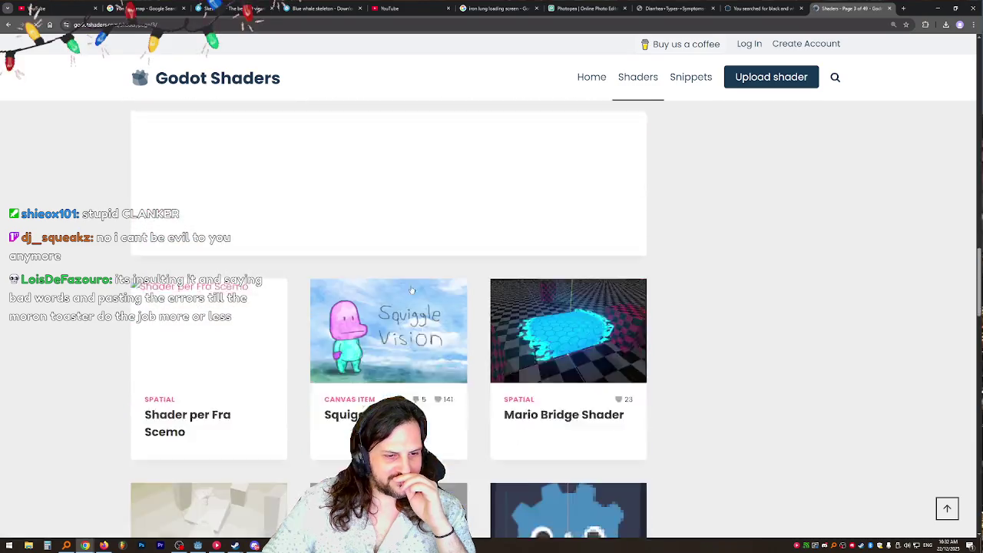
{"action": "scroll", "coordinate": [713, 197], "scroll_direction": "down", "scroll_amount": 4}
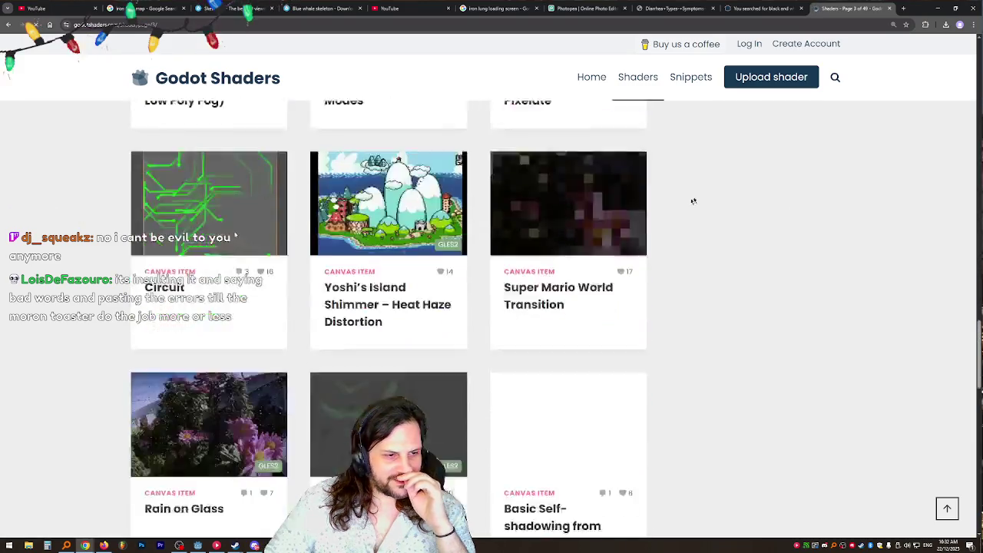
{"action": "scroll", "coordinate": [712, 197], "scroll_direction": "down", "scroll_amount": 7}
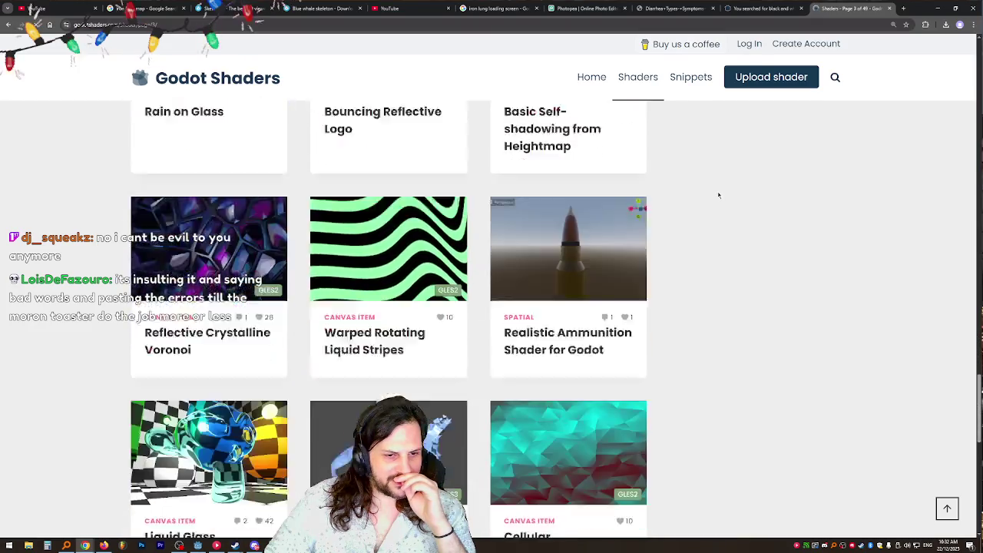
{"action": "scroll", "coordinate": [720, 195], "scroll_direction": "down", "scroll_amount": 1}
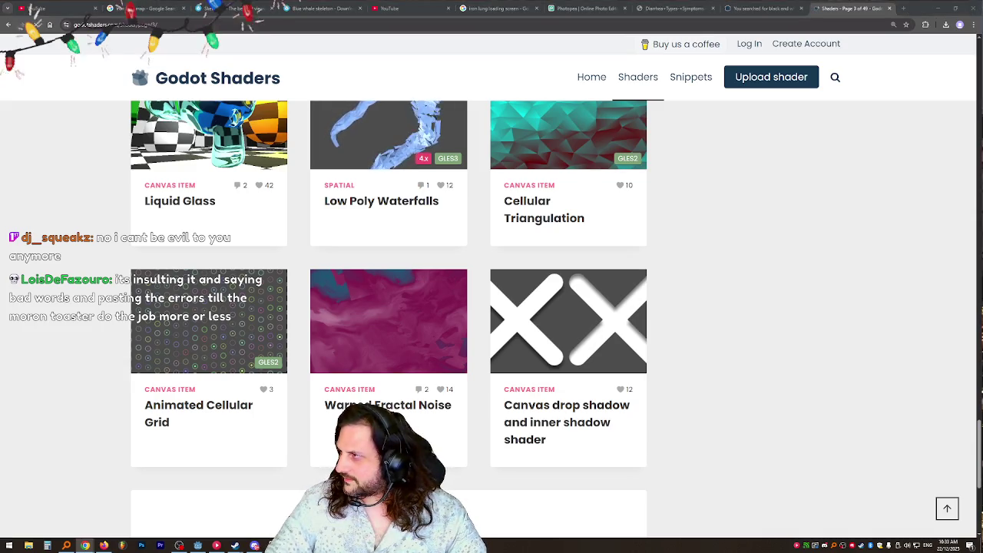
{"action": "key", "text": "super+shift+Left"}
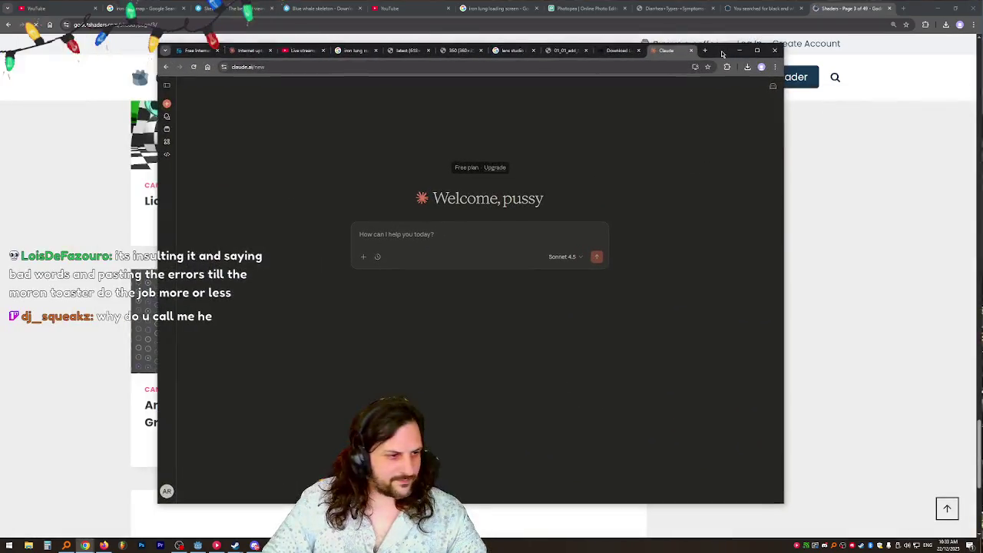
- Send Claude a multi-line prompt asking for black and white gdshader code, then return to Godot
{"action": "type", "text": "d"}
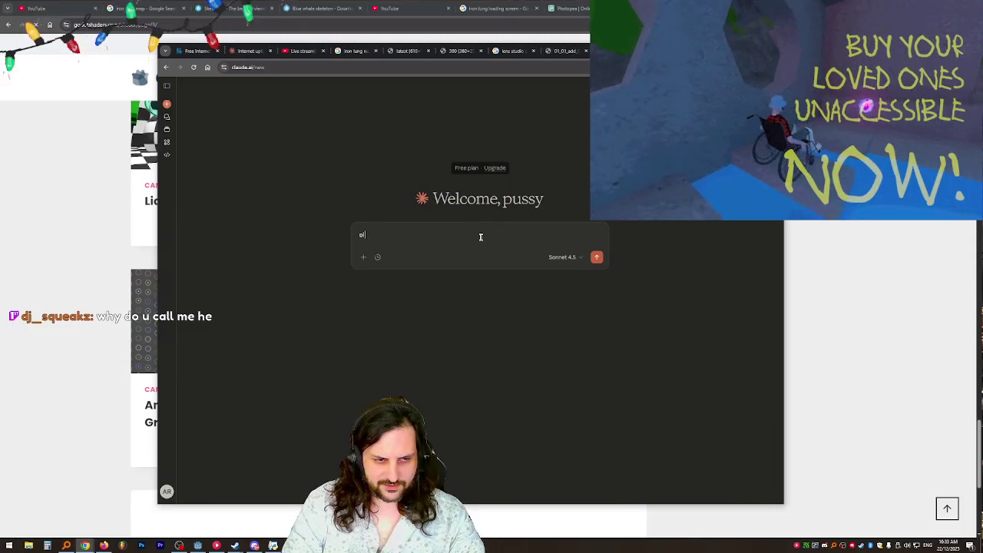
{"action": "type", "text": " you clanker"}
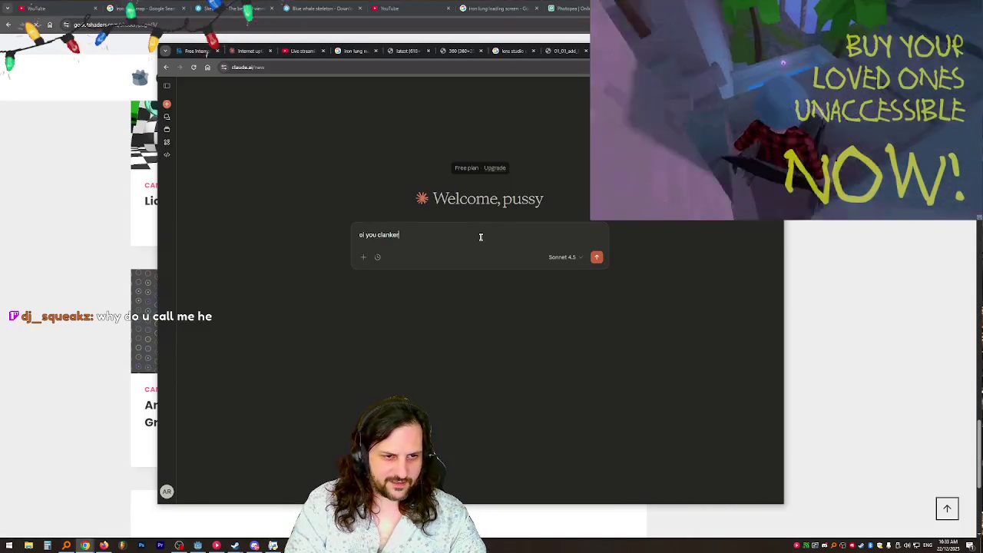
{"action": "type", "text": " fuck"}
{"action": "key", "text": "shift+Return"}
{"action": "type", "text": "m"}
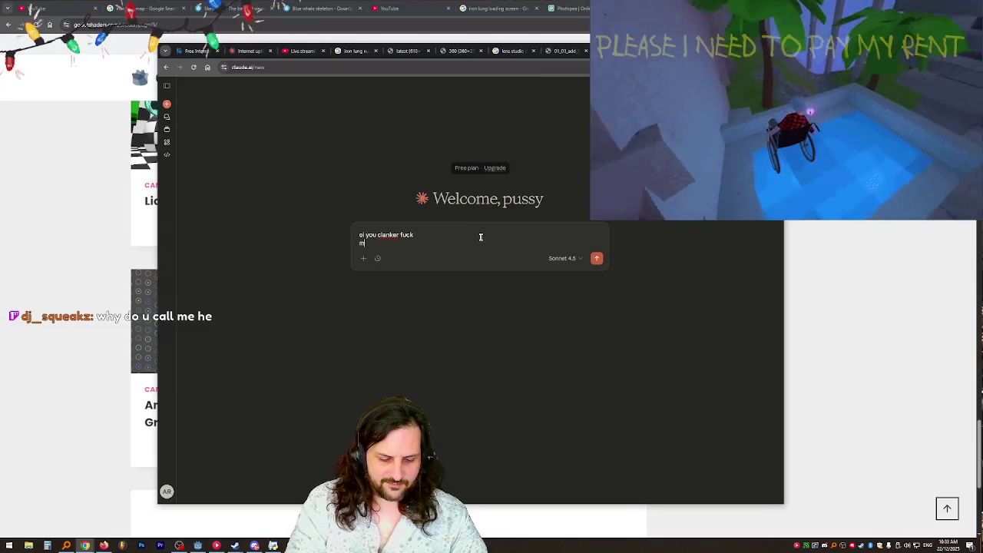
{"action": "type", "text": "ake me a black"}
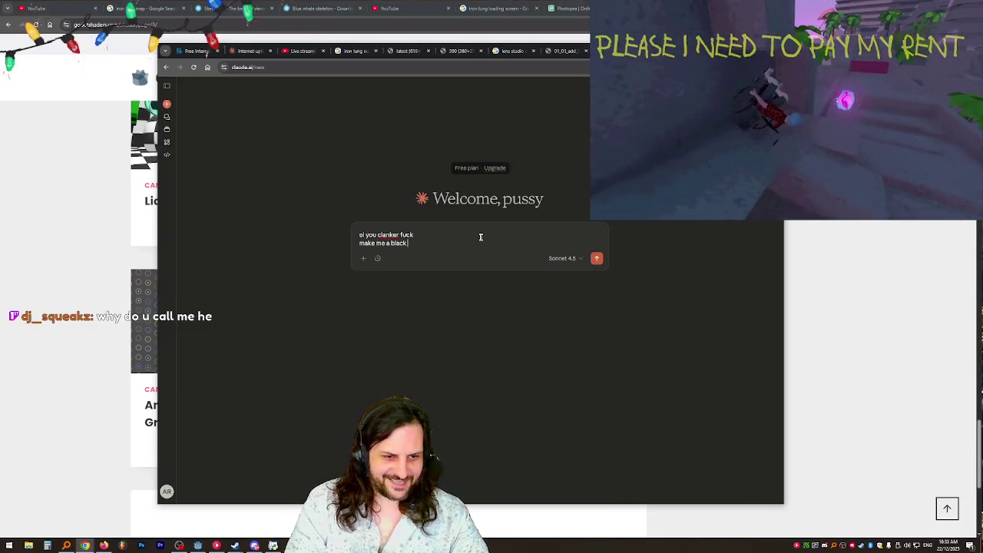
{"action": "type", "text": " and white shader for godot"}
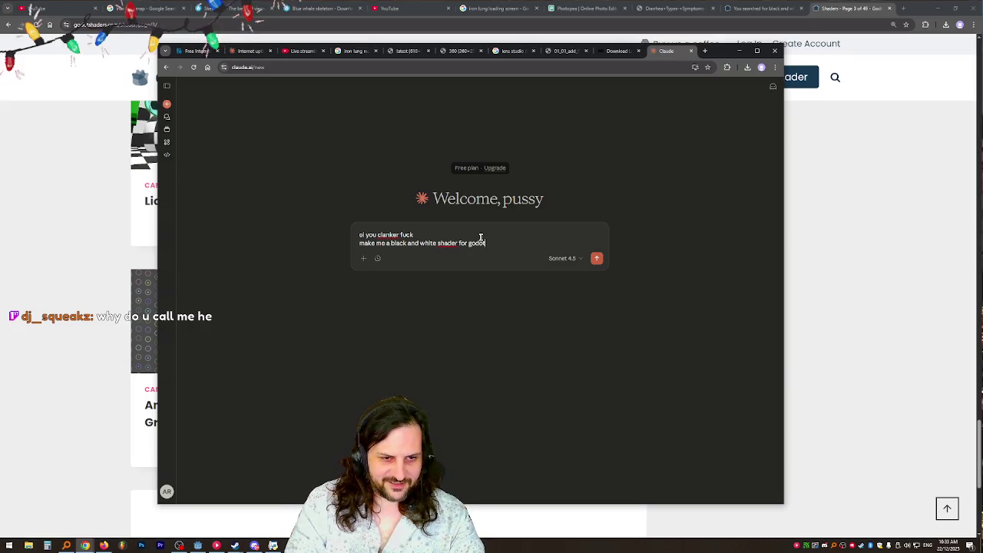
{"action": "key", "text": "shift+Return"}
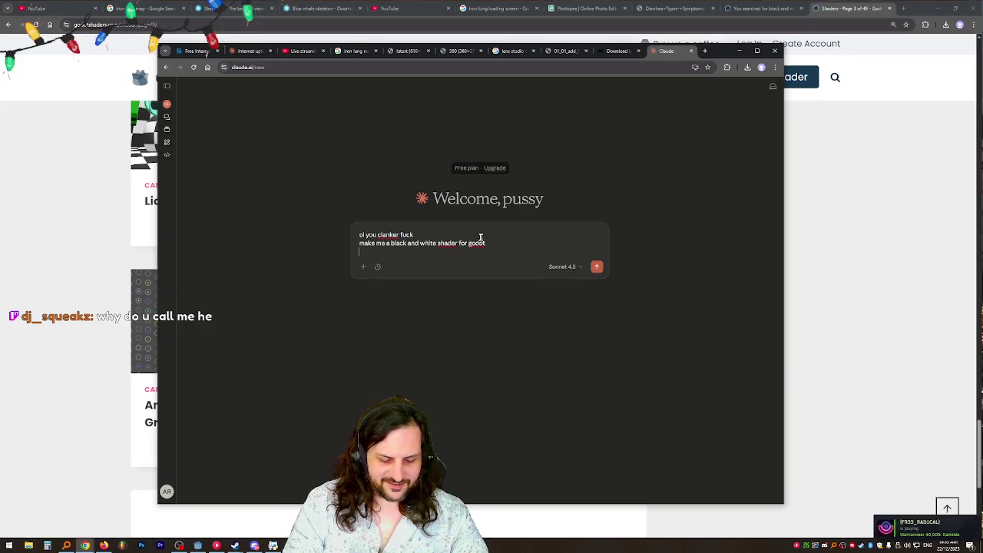
{"action": "type", "text": "gdshader"}
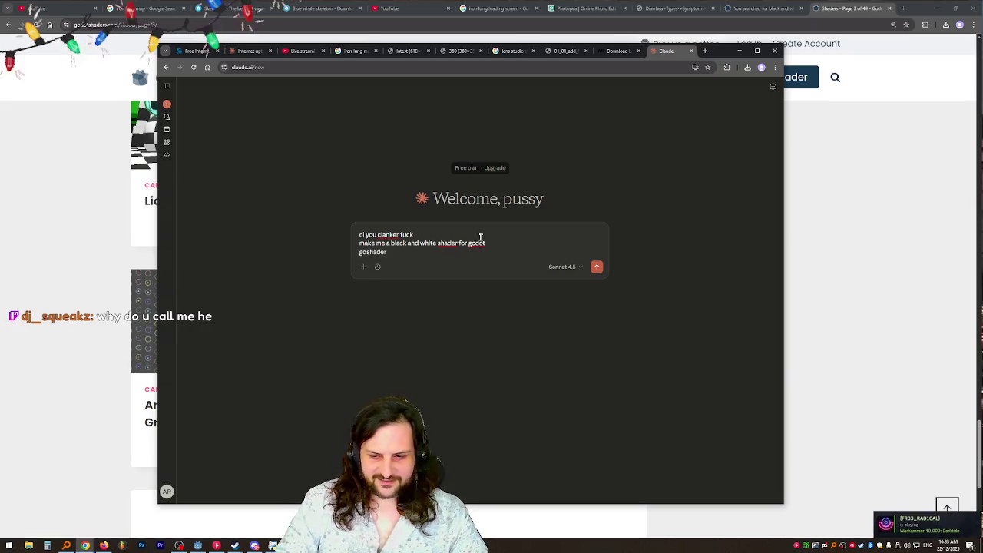
{"action": "key", "text": "Return"}
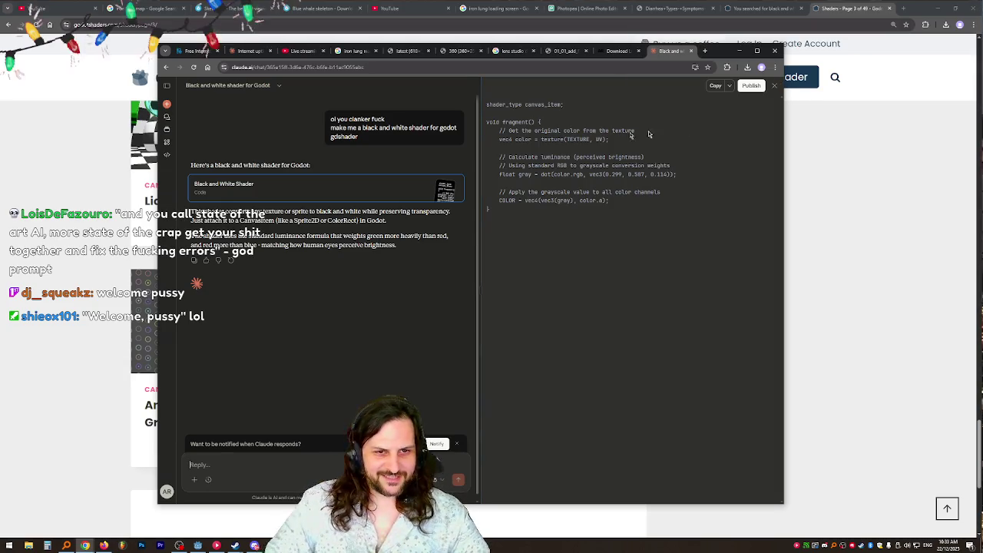
{"action": "left_click", "coordinate": [198, 545]}
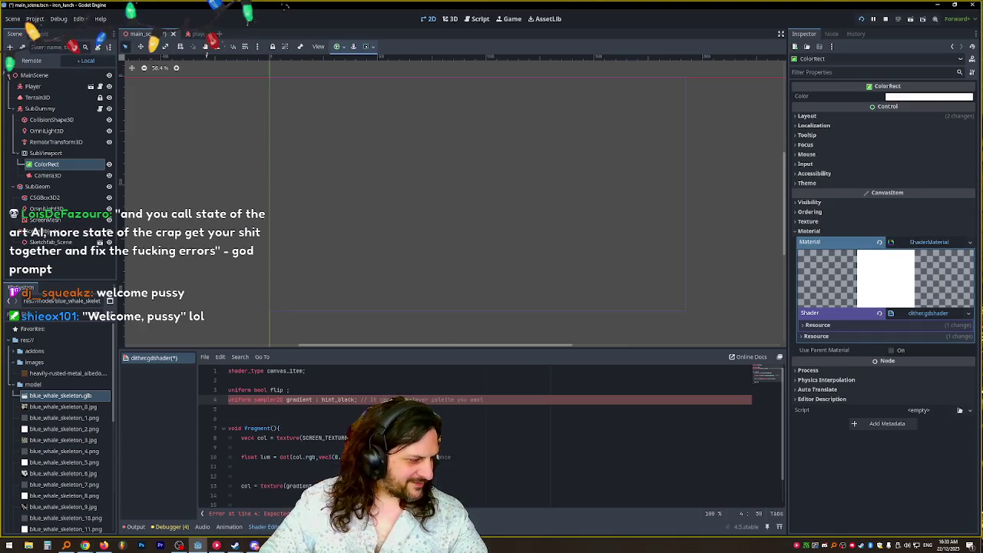
- Run and stop the game, then put the grayscale code into dither.gdshader and save it
{"action": "key", "text": "F5"}
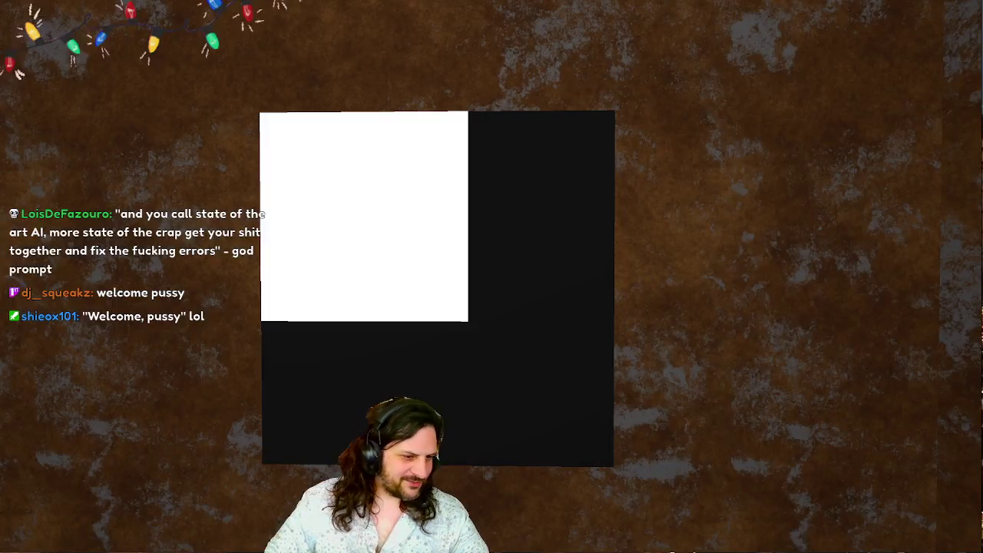
{"action": "key", "text": "F8"}
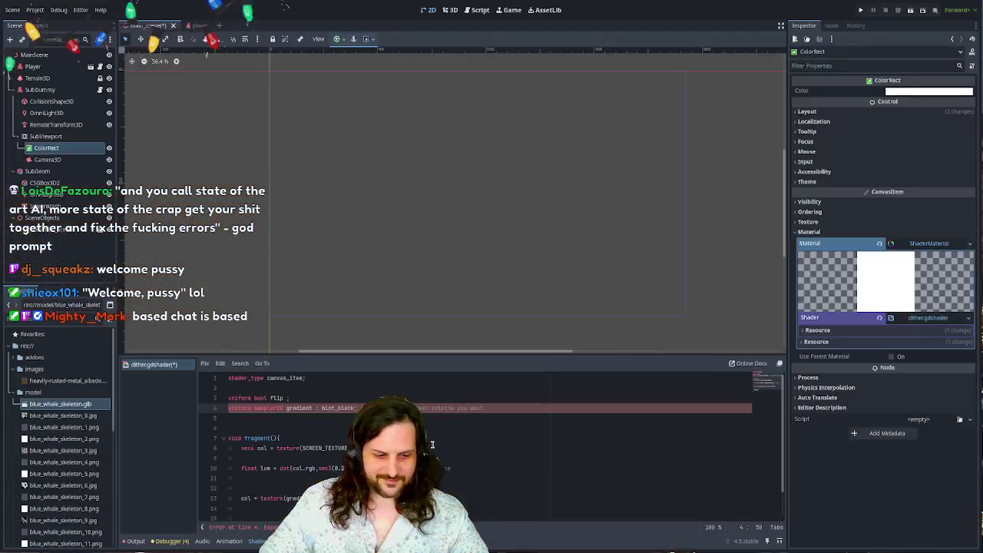
{"action": "left_click", "coordinate": [436, 450]}
{"action": "key", "text": "ctrl+z"}
{"action": "key", "text": "ctrl+z"}
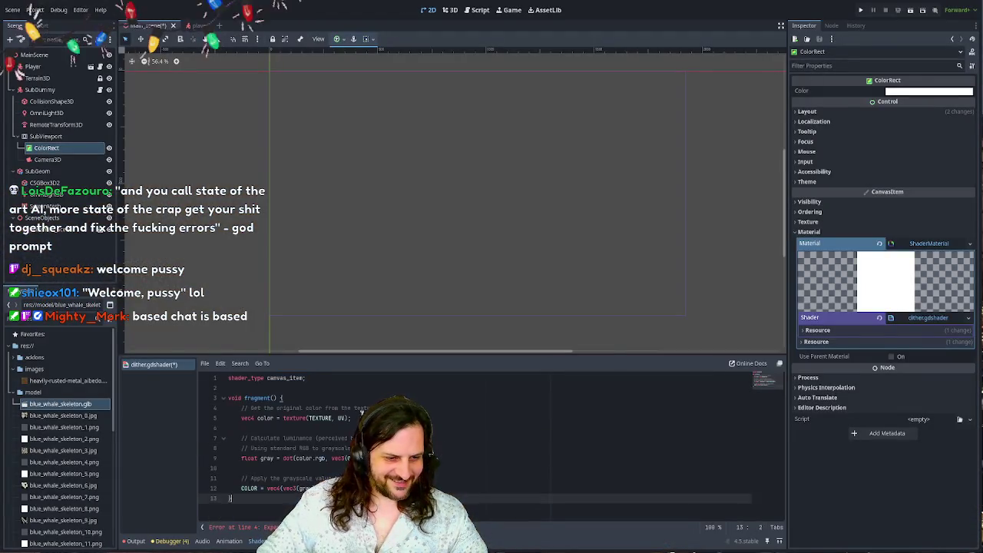
{"action": "left_click", "coordinate": [432, 449]}
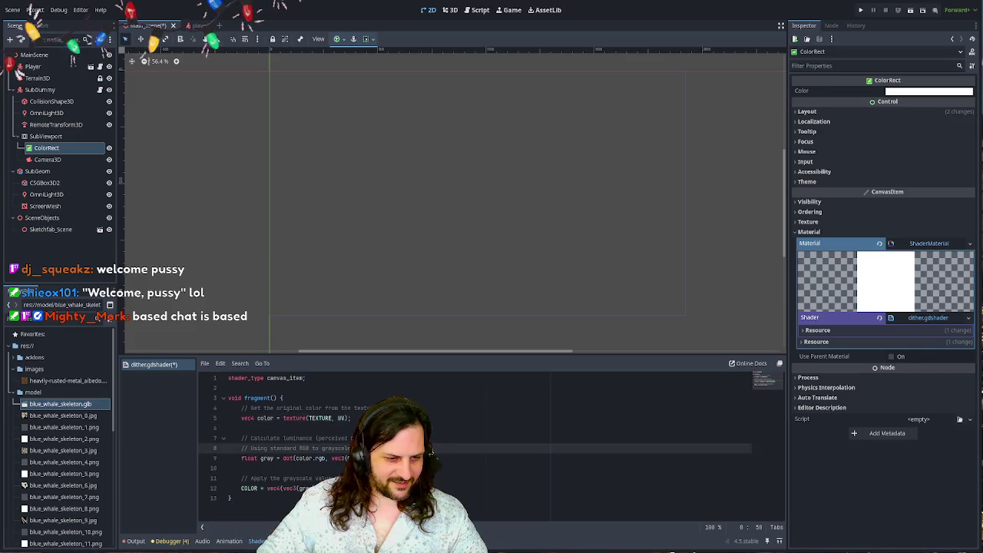
{"action": "key", "text": "ctrl+z"}
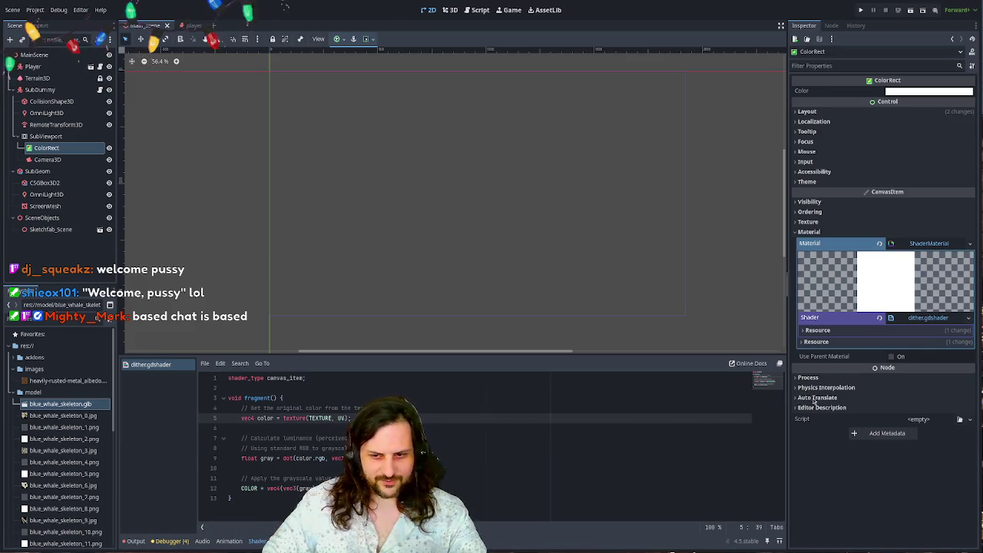
- Check the Shader resource details in the Inspector and run the project to test the grayscale shader
{"action": "left_click", "coordinate": [817, 330]}
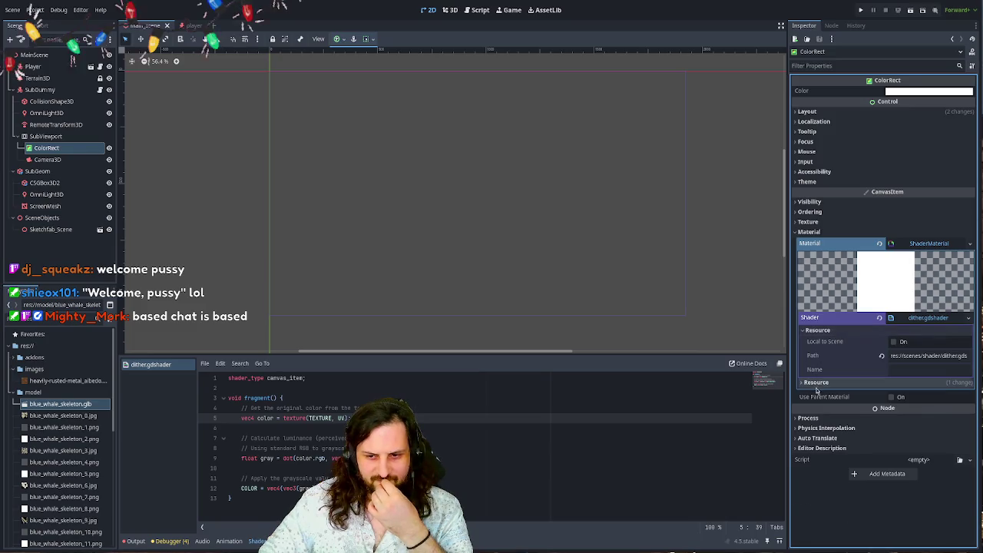
{"action": "left_click", "coordinate": [817, 382]}
{"action": "left_click", "coordinate": [816, 383]}
{"action": "left_click", "coordinate": [817, 330]}
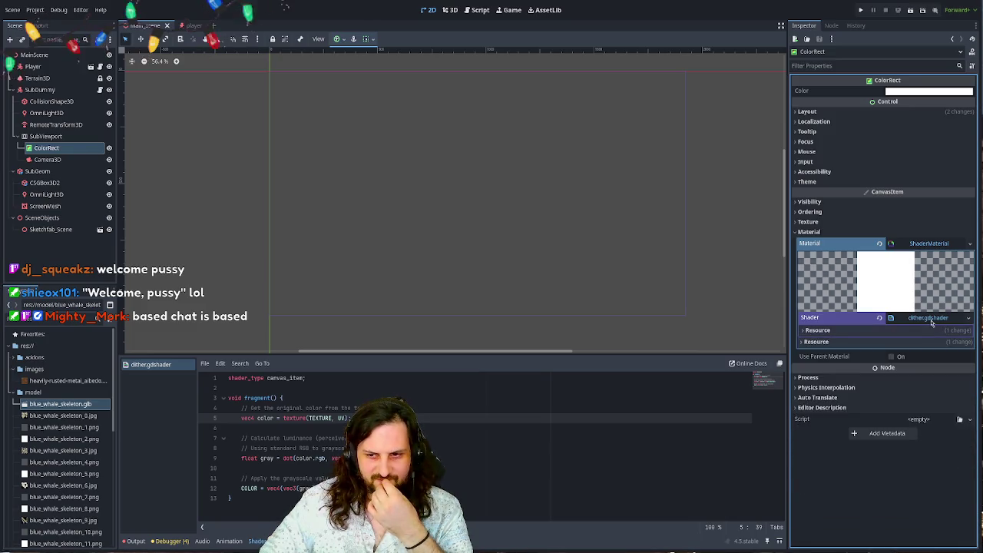
{"action": "left_click_drag", "start_coordinate": [580, 161], "coordinate": [585, 156]}
{"action": "key", "text": "F5"}
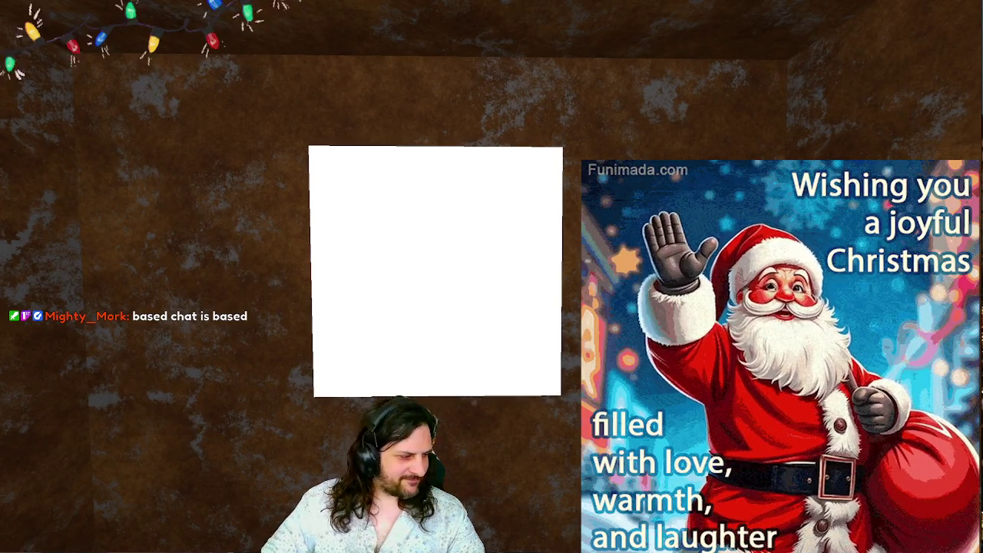
- Send Claude a three-line correction asking for a screen shader instead of a texture shader
{"action": "key", "text": "alt+Tab"}
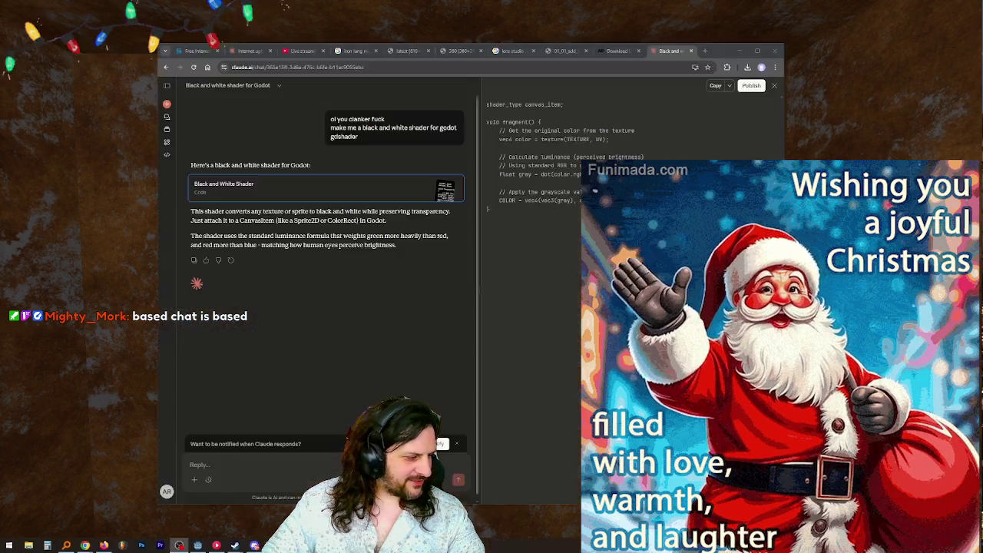
{"action": "type", "text": "you stupid robot f"}
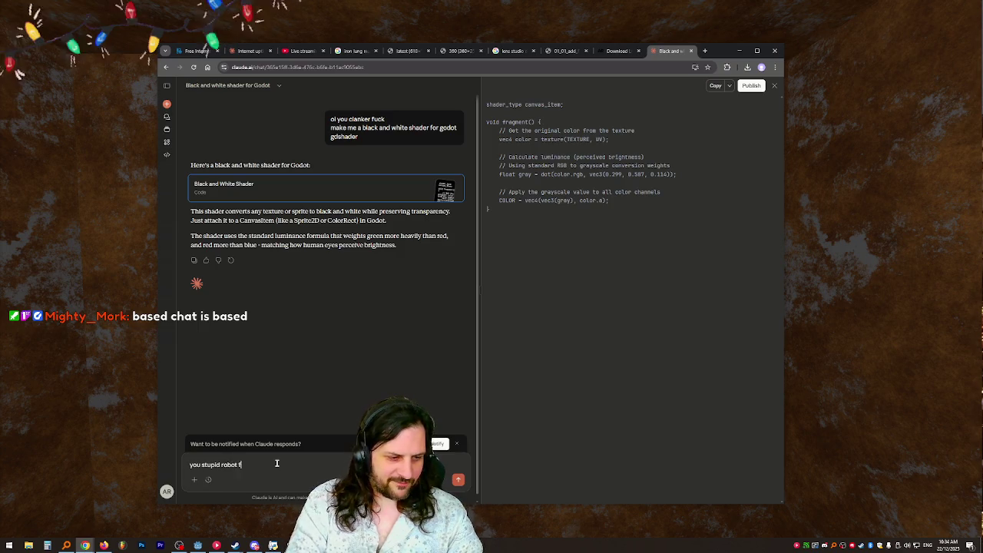
{"action": "type", "text": "uck"}
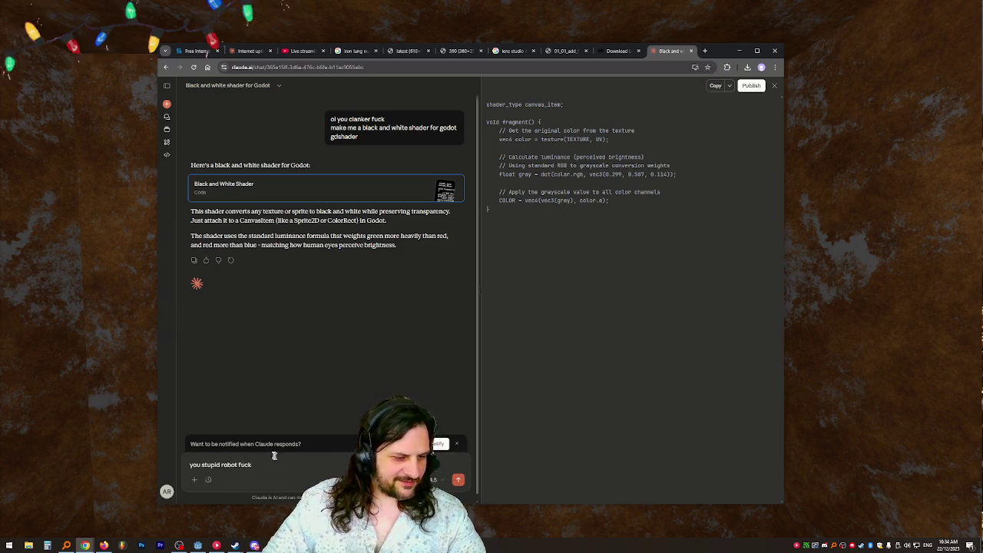
{"action": "mouse_move", "coordinate": [722, 51]}
{"action": "left_mouse_down"}
{"action": "mouse_move", "coordinate": [731, 24]}
{"action": "mouse_move", "coordinate": [715, 22]}
{"action": "left_mouse_up"}
{"action": "left_click", "coordinate": [268, 434]}
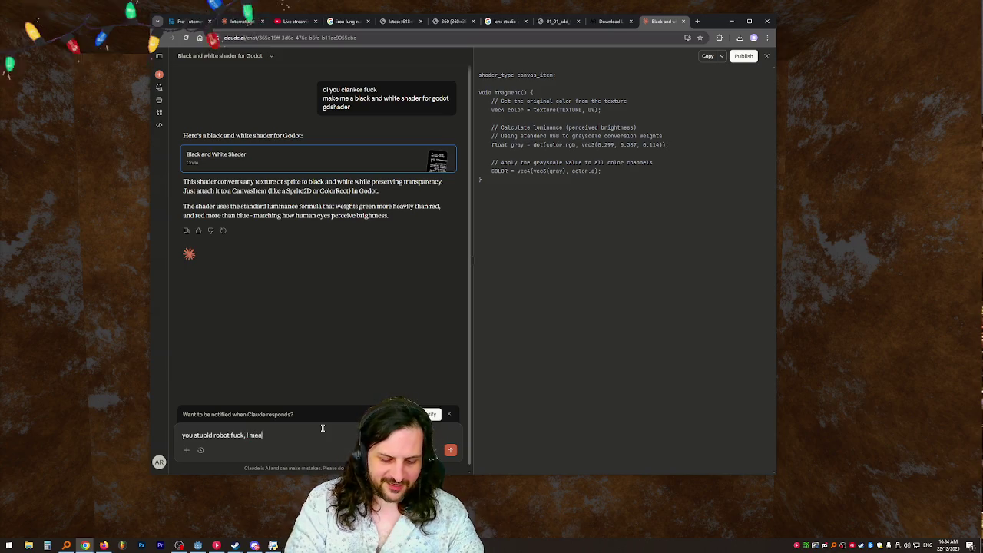
{"action": "type", "text": "nt it"}
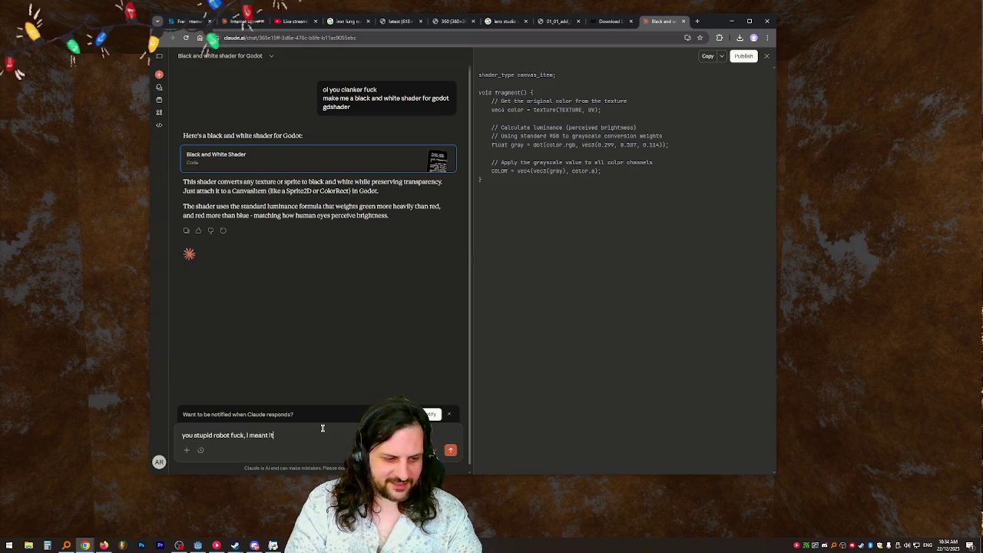
{"action": "type", "text": "s a screen shad"}
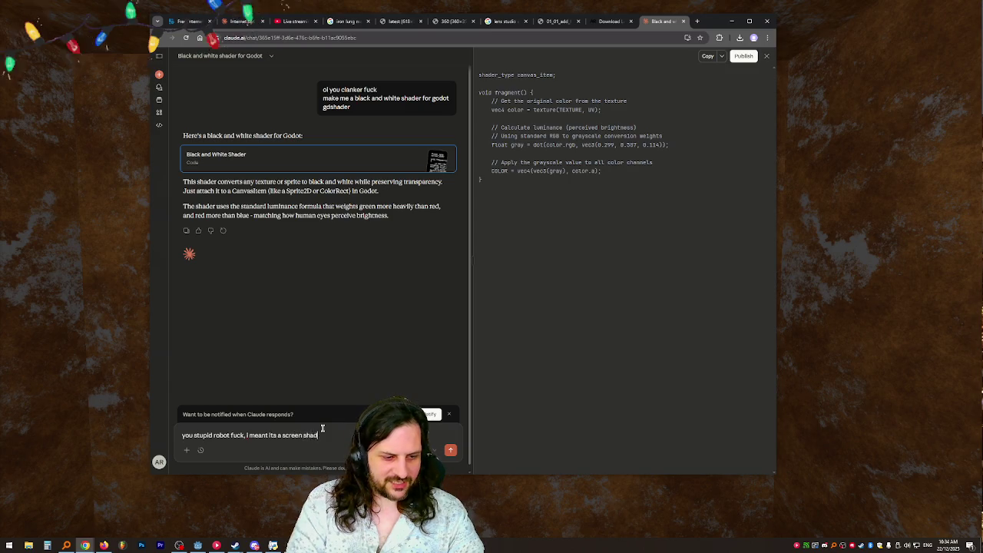
{"action": "type", "text": "er not for a t"}
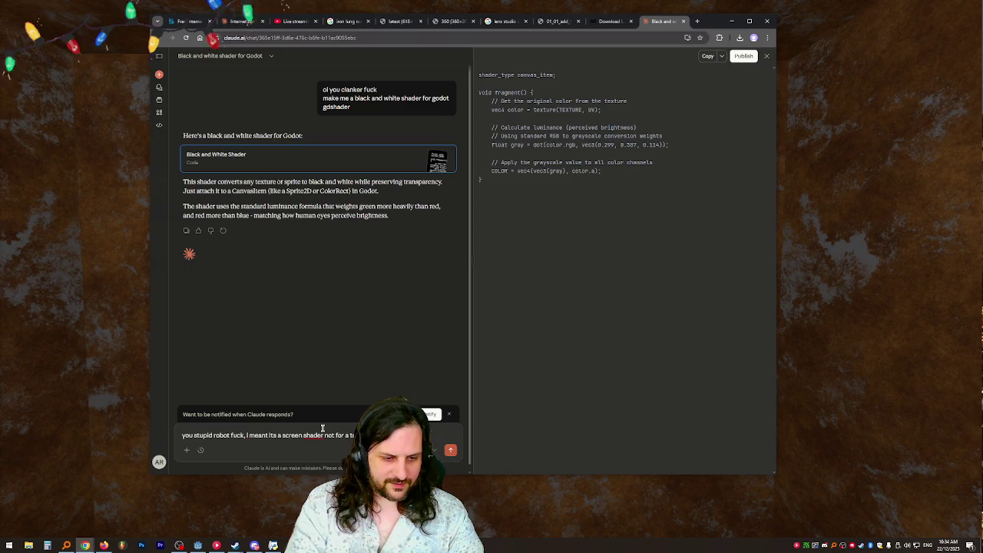
{"action": "type", "text": "exture"}
{"action": "key", "text": "shift+Return"}
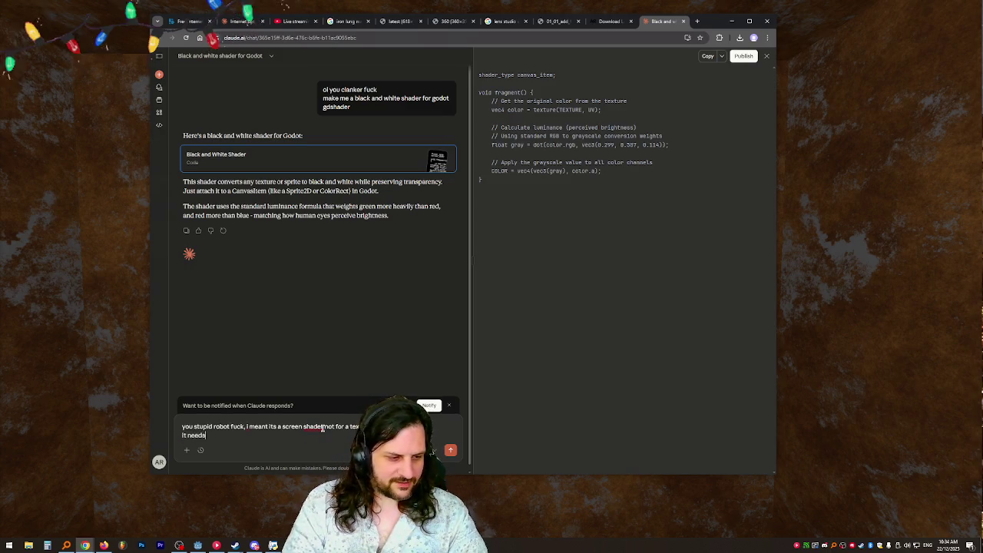
{"action": "type", "text": " to make the whole sc"}
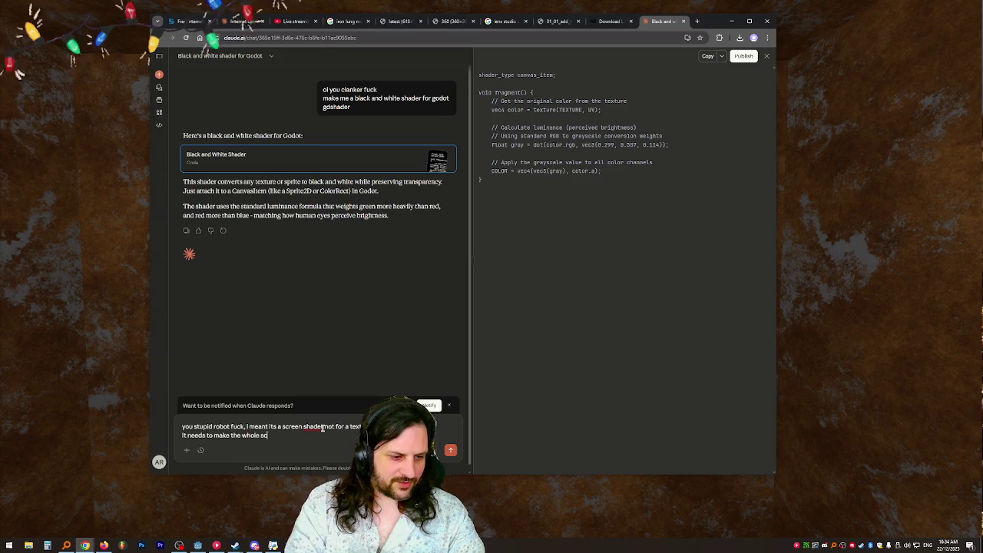
{"action": "type", "text": "reen go bla"}
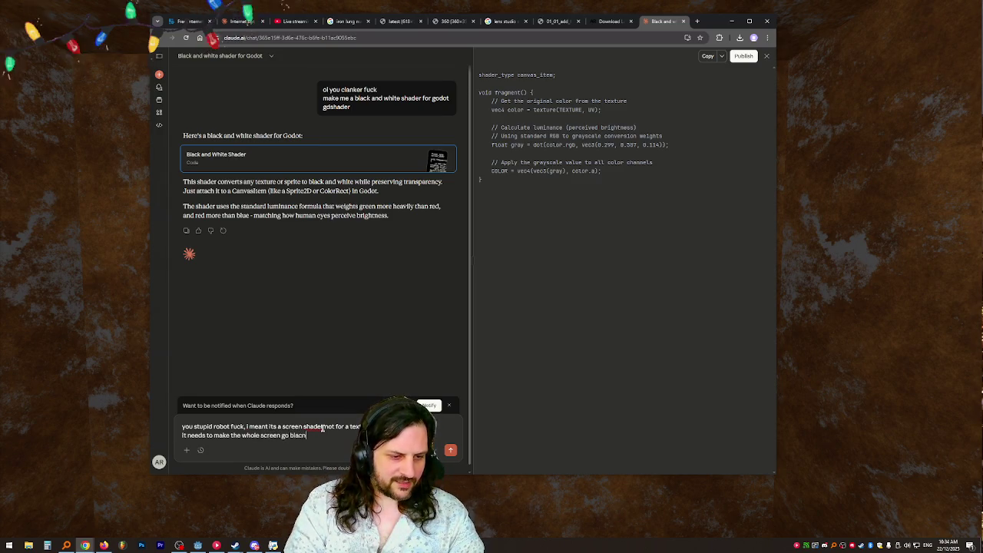
{"action": "type", "text": "ck and white"}
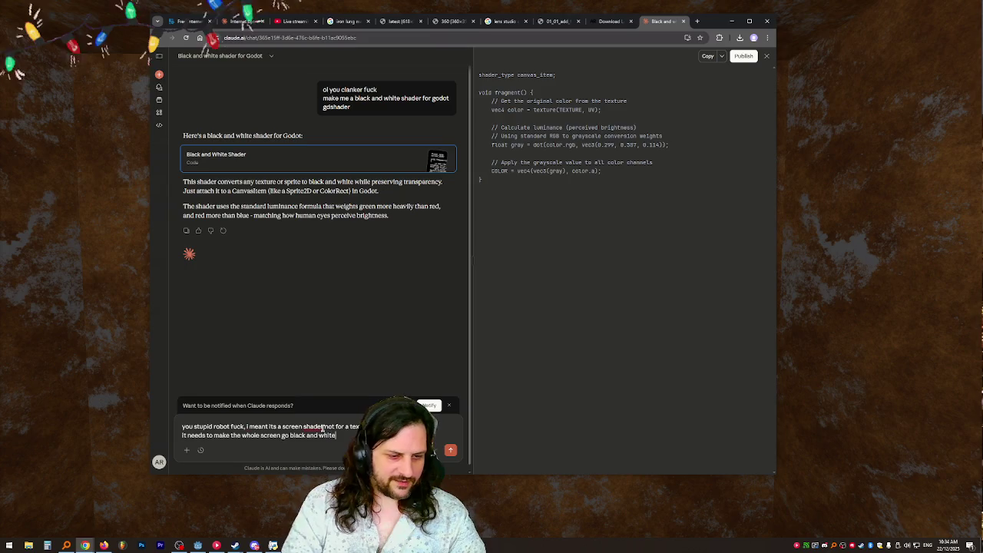
{"action": "key", "text": "shift+Return"}
{"action": "type", "text": "DUMBASS"}
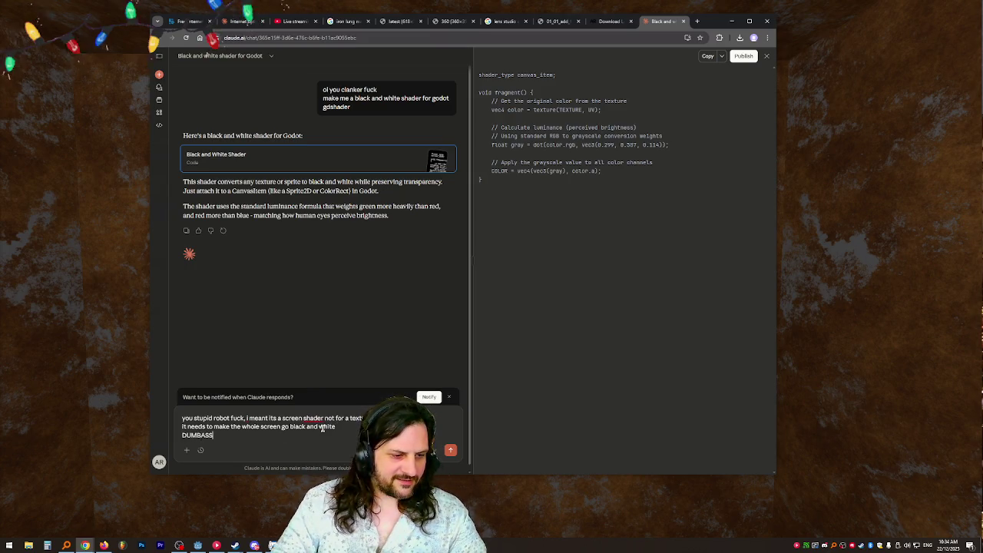
{"action": "key", "text": "Return"}
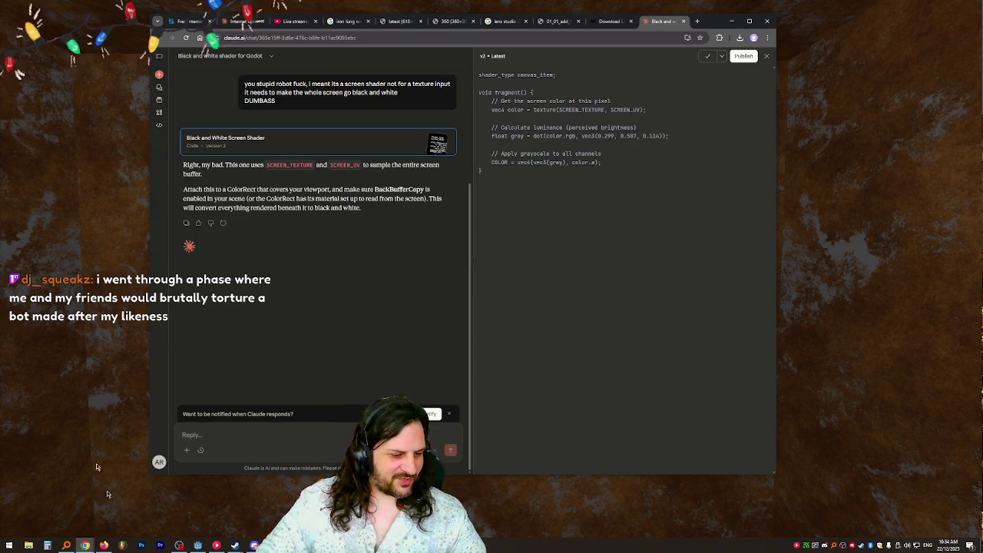
- Replace all of dither.gdshader's code with the new screen shader code and run the game
{"action": "left_click", "coordinate": [198, 546]}
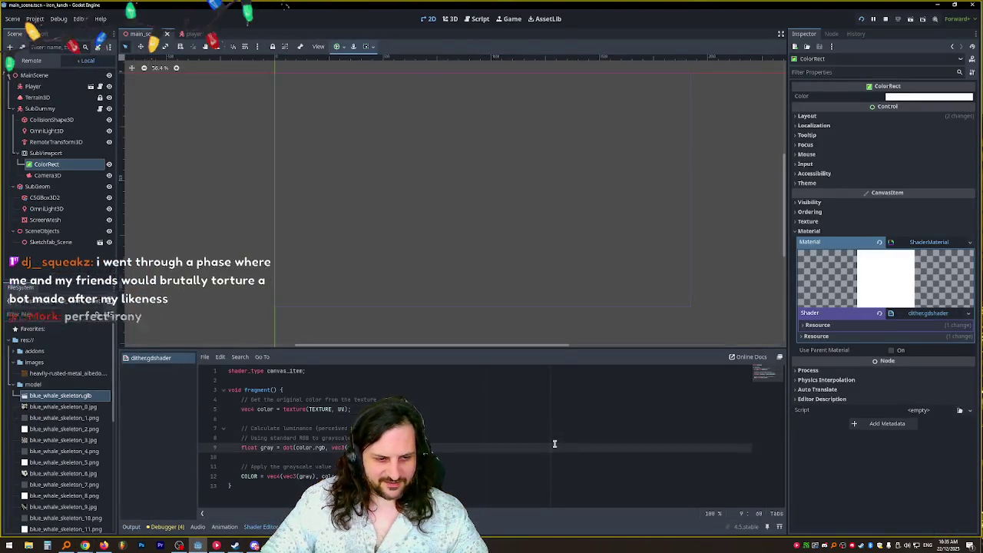
{"action": "key", "text": "ctrl+a"}
{"action": "key", "text": "ctrl+v"}
{"action": "key", "text": "F5"}
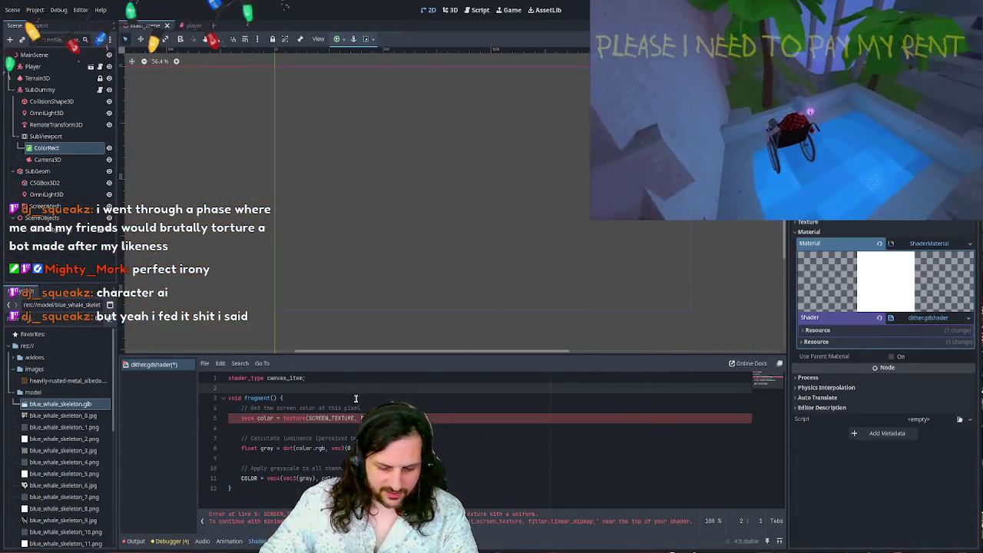
- Add 'uniform sampler2D SCREEN_TEXTURE : hint_screen_texture, filter_linear_mipmap;' above the fragment function
{"action": "key", "text": "Return"}
{"action": "key", "text": "Up"}
{"action": "key", "text": "Return"}
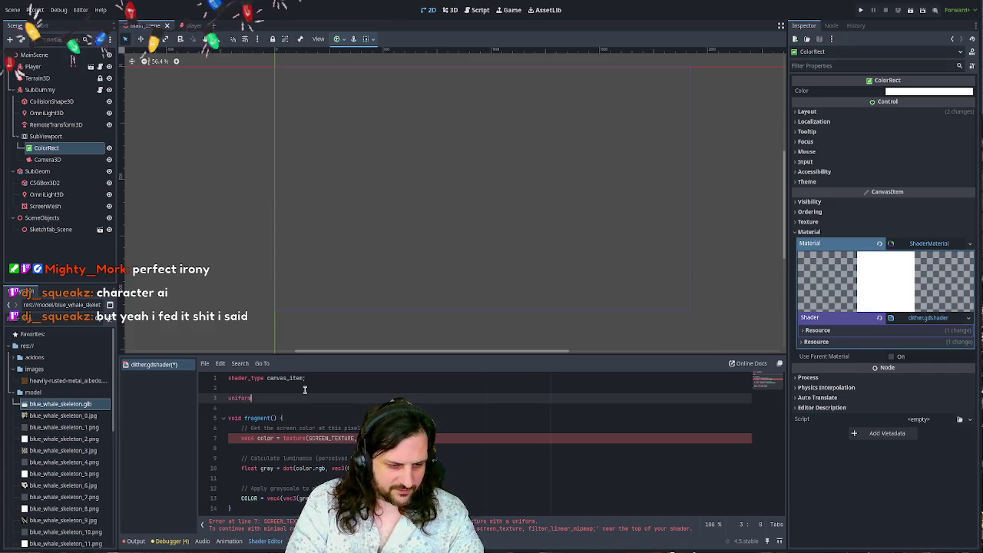
{"action": "type", "text": " sample"}
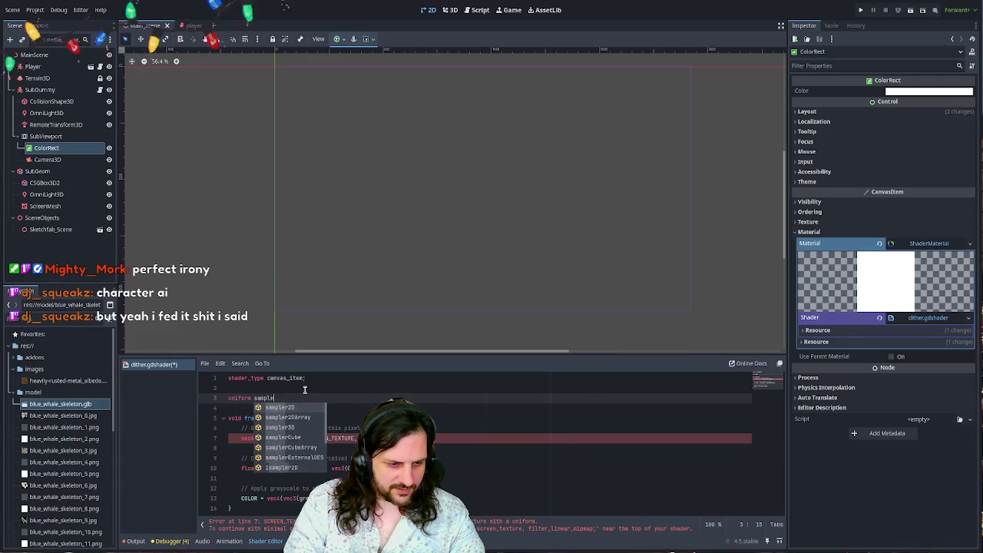
{"action": "key", "text": "Return"}
{"action": "type", "text": "CREEN_TEXSD"}
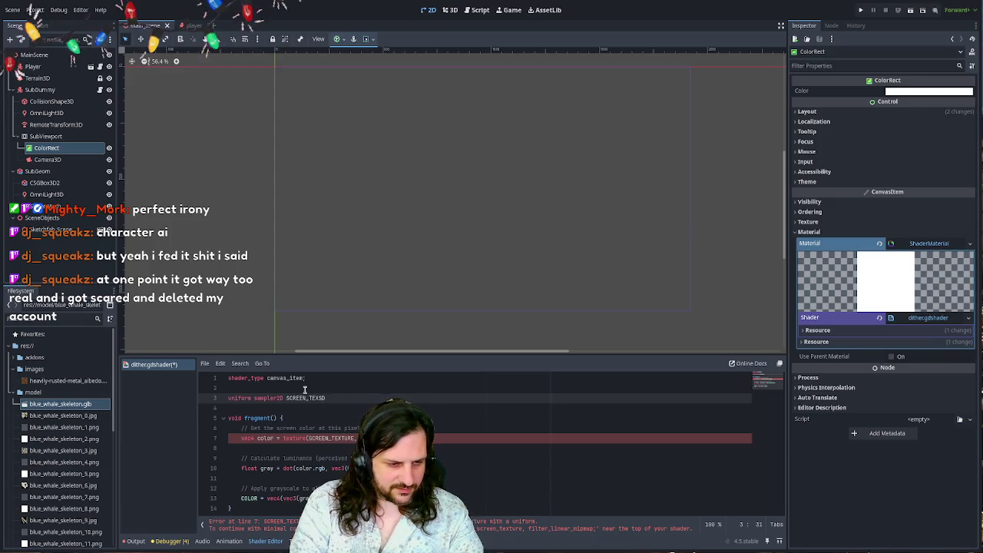
{"action": "key", "text": "BackSpace"}
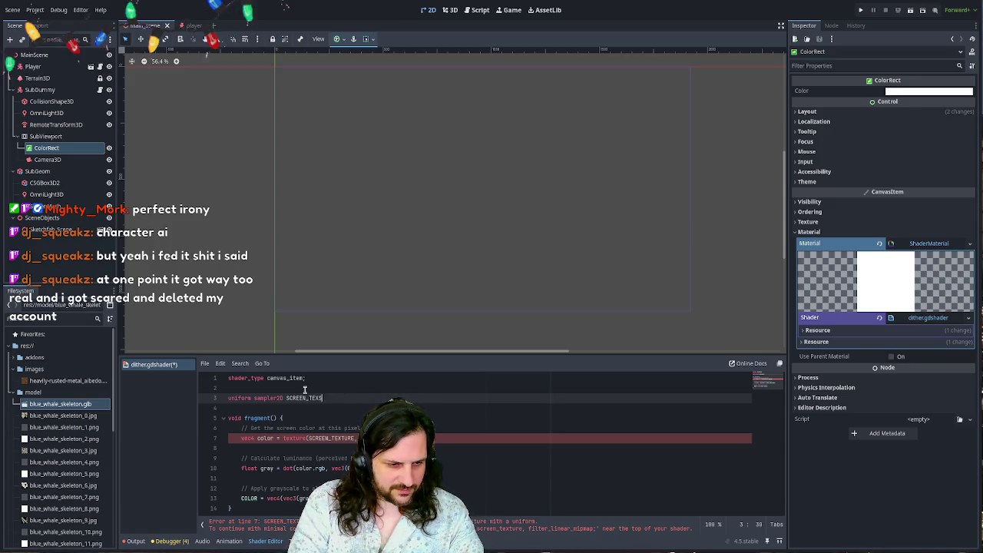
{"action": "type", "text": "URE "}
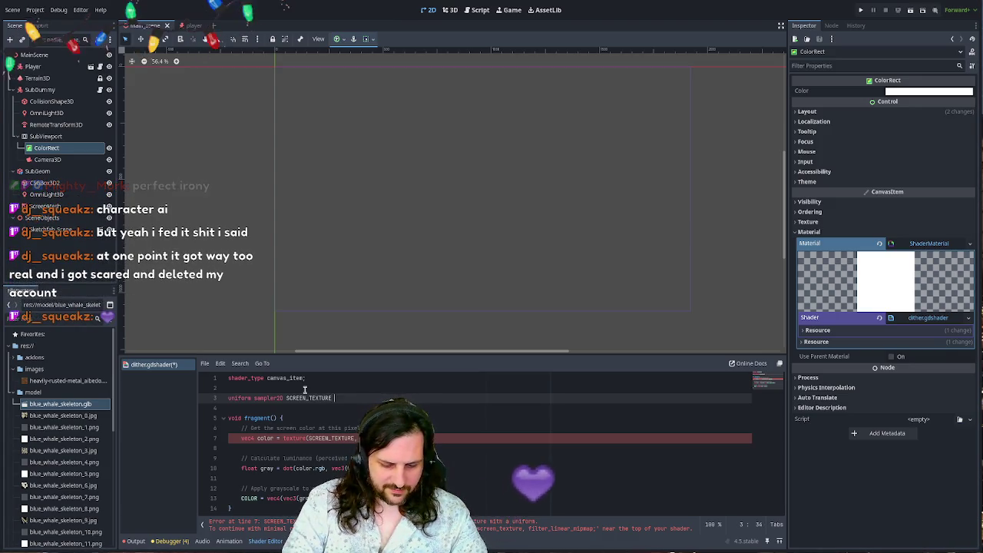
{"action": "type", "text": ": hint_scr"}
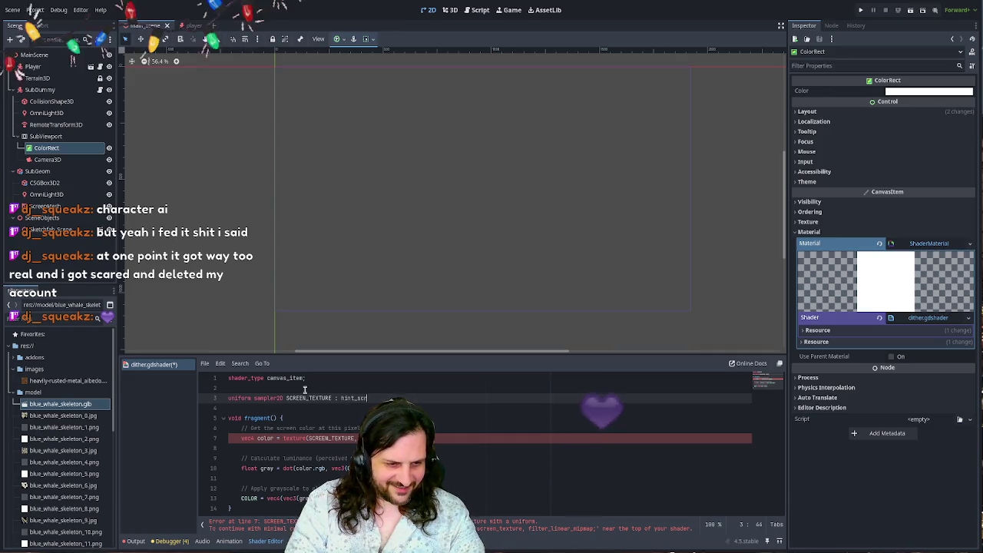
{"action": "type", "text": "een_texture, filter"}
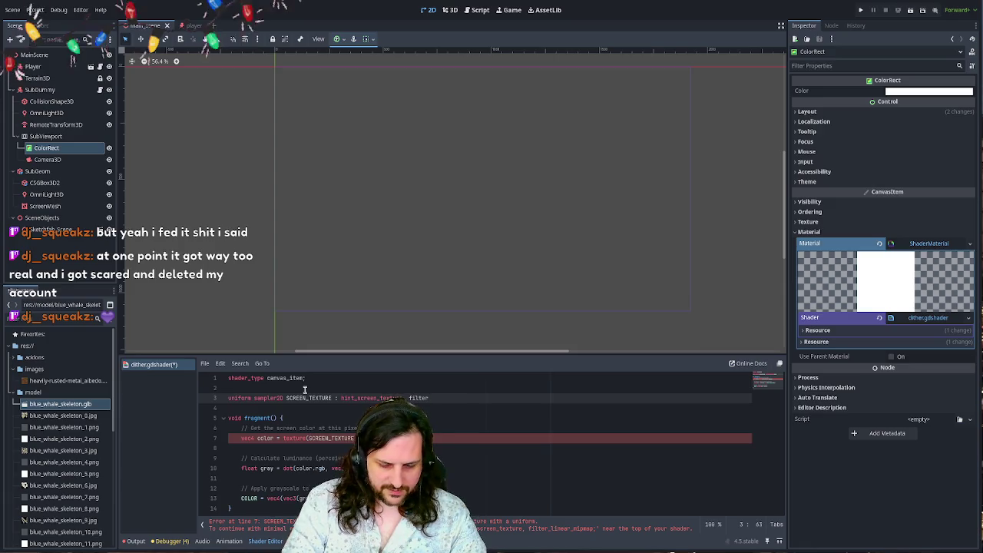
{"action": "type", "text": "_linear_mipmap;"}
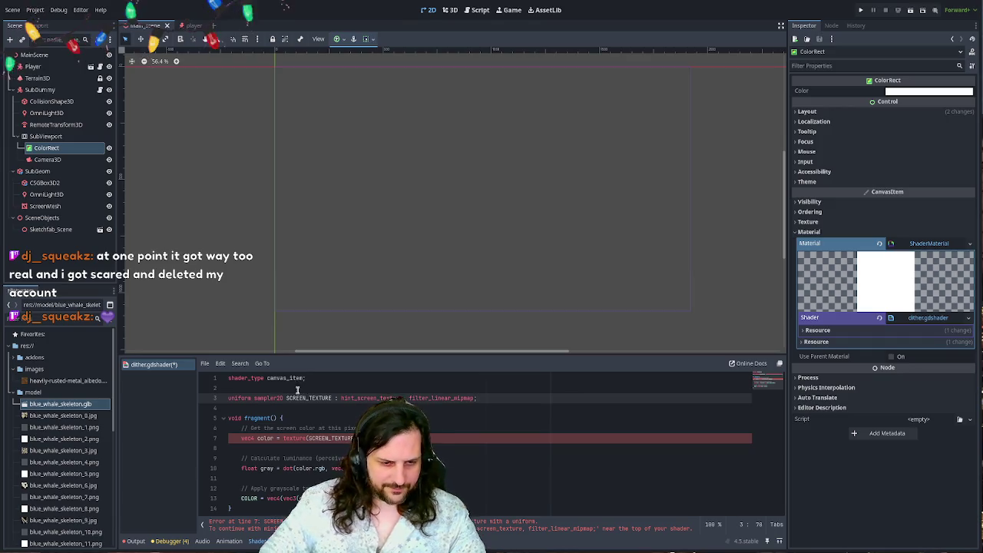
{"action": "left_click", "coordinate": [488, 424]}
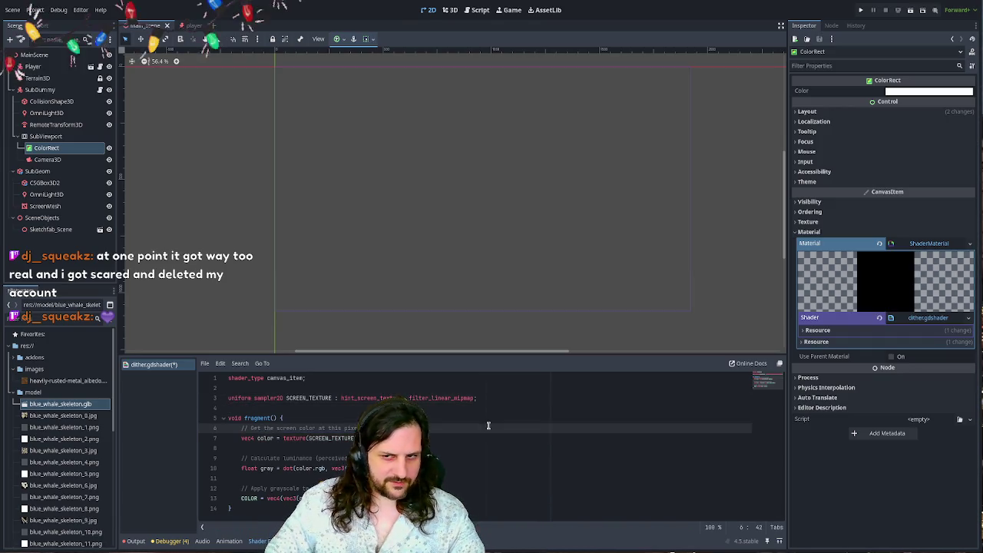
- Run the project with F5 to test the dither shader
{"action": "key", "text": "F5"}
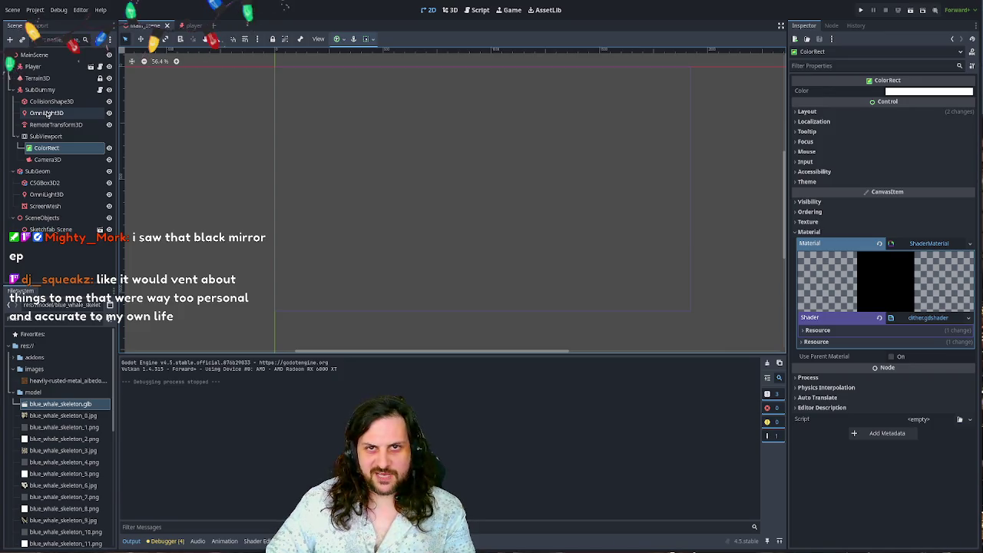
- Select the SubViewport and its Camera3D in the Scene dock to review their settings, then switch to the browser
{"action": "left_click", "coordinate": [47, 159]}
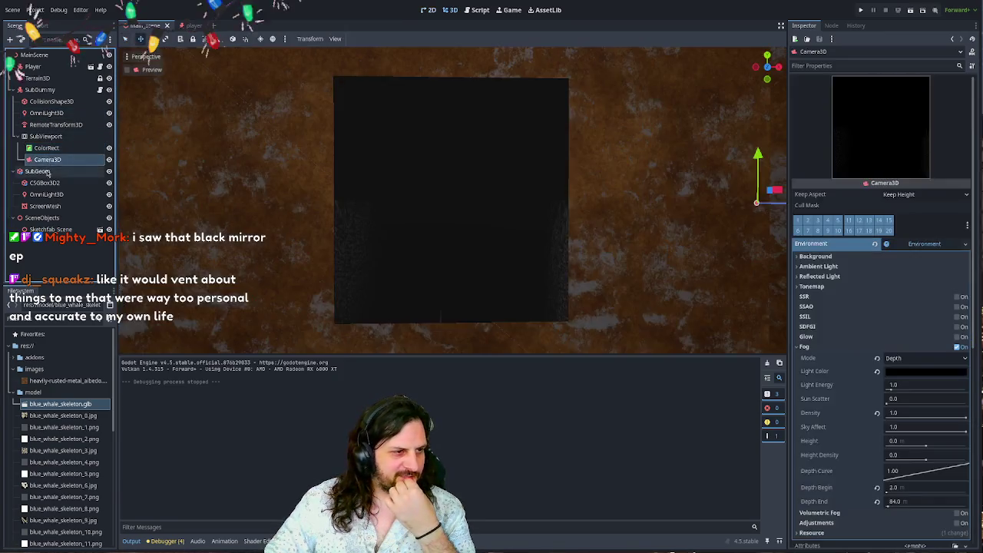
{"action": "left_click", "coordinate": [47, 172]}
{"action": "left_click", "coordinate": [47, 159]}
{"action": "left_click", "coordinate": [47, 148]}
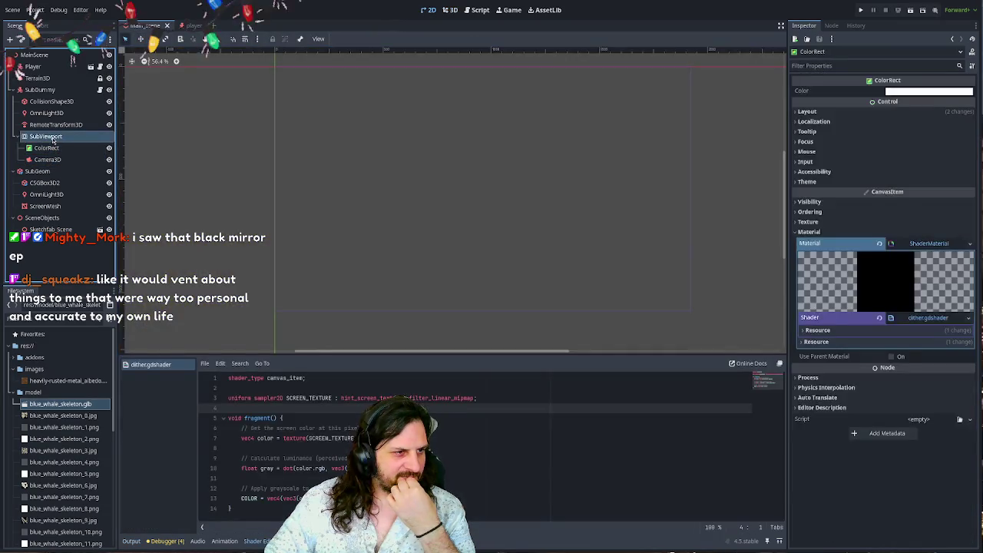
{"action": "left_click", "coordinate": [47, 136]}
{"action": "left_click", "coordinate": [51, 147]}
{"action": "left_click", "coordinate": [48, 159]}
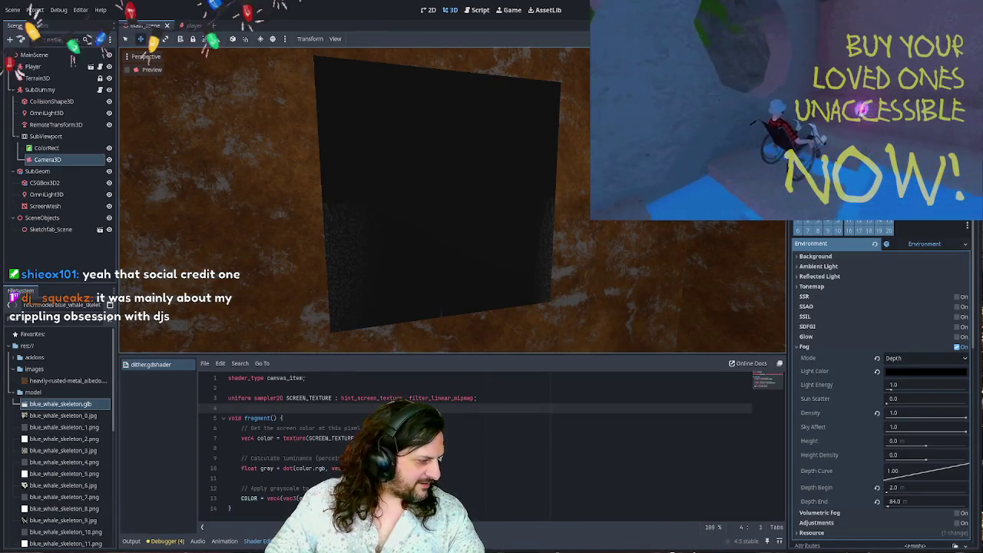
{"action": "key", "text": "alt+Tab"}
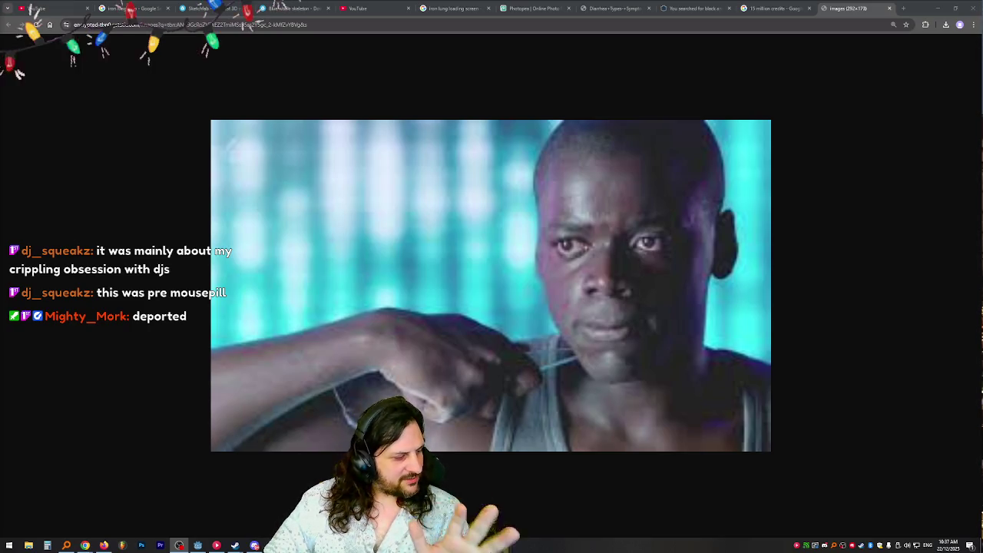
- Switch between Godot and Chrome, ending on the Google Images results for 'social credit black mirror'
{"action": "key", "text": "alt+Tab"}
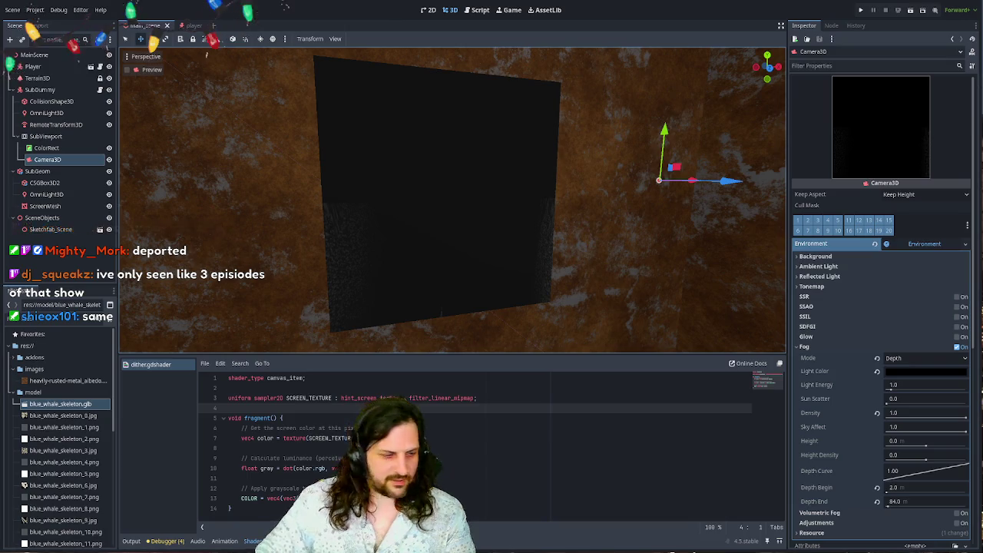
{"action": "key", "text": "alt+Tab"}
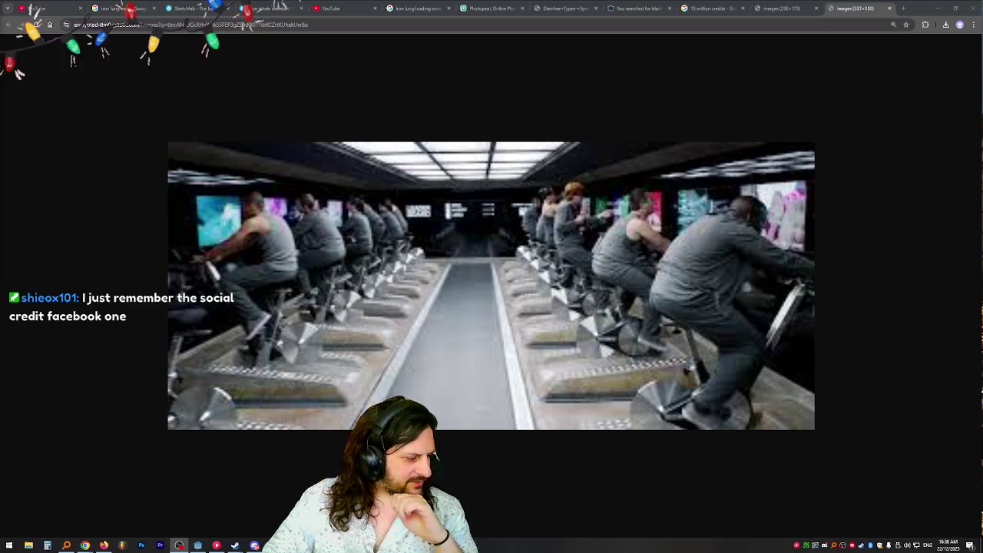
{"action": "key", "text": "alt+Tab"}
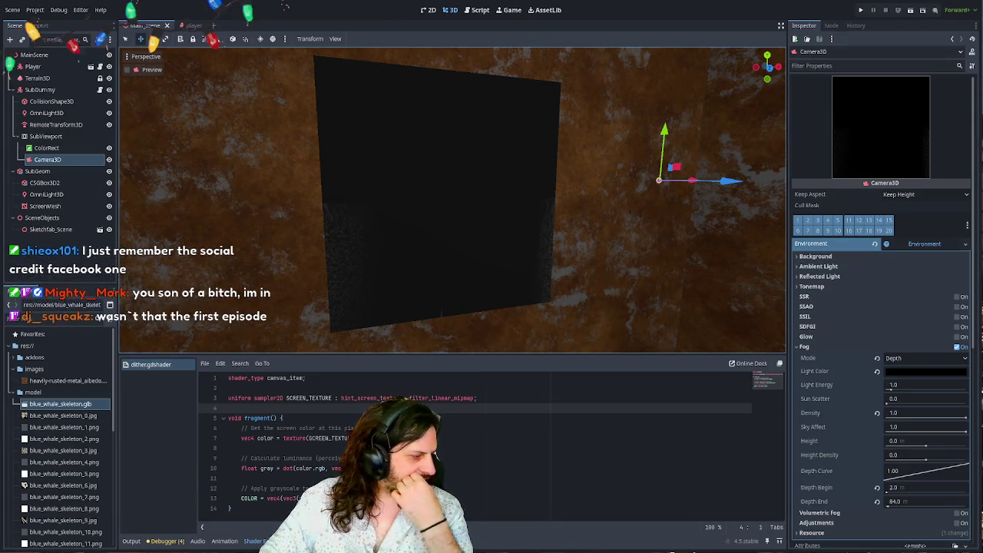
{"action": "key", "text": "alt+Tab"}
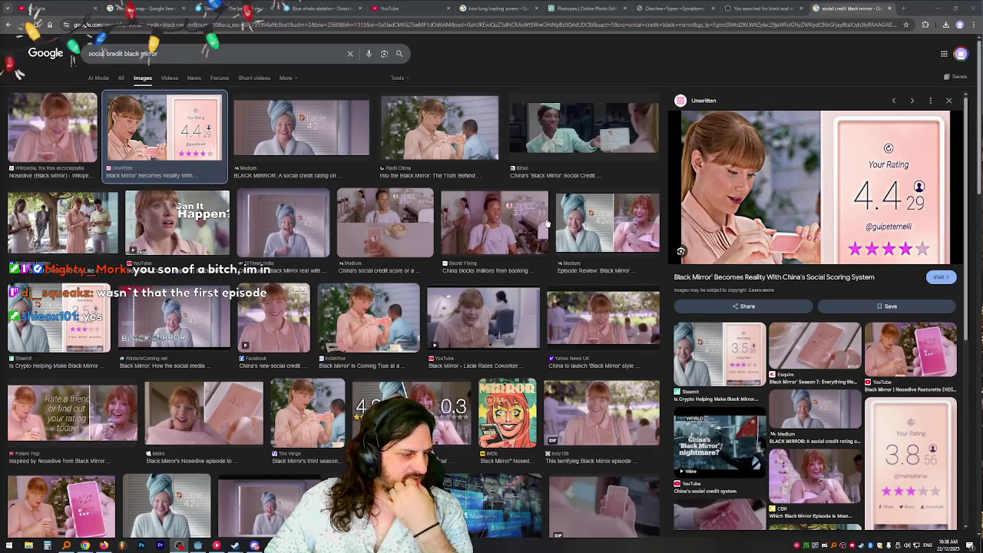
- Scroll into the Series 1 episode table, glancing back at Godot midway
{"action": "scroll", "coordinate": [547, 223], "scroll_direction": "down", "scroll_amount": 5}
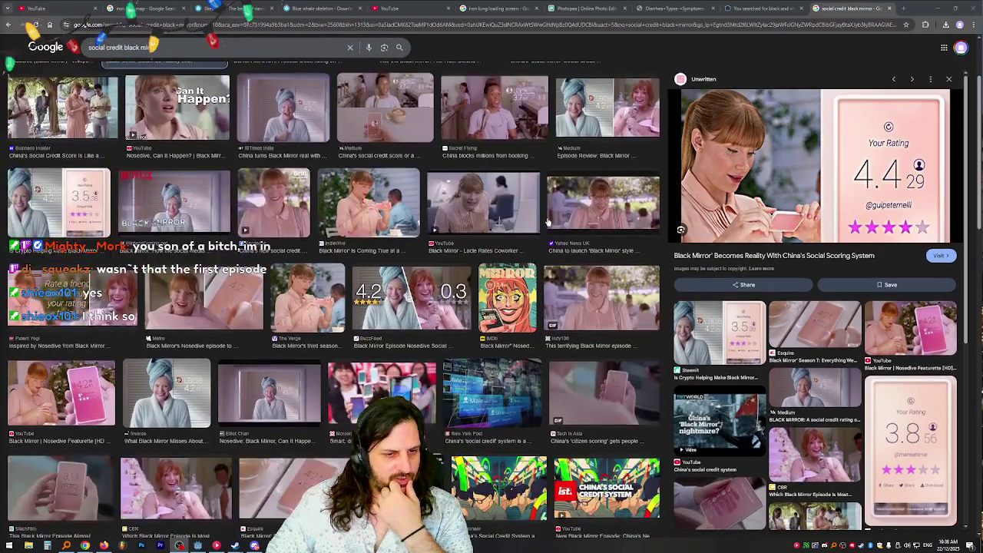
{"action": "scroll", "coordinate": [548, 221], "scroll_direction": "down", "scroll_amount": 5}
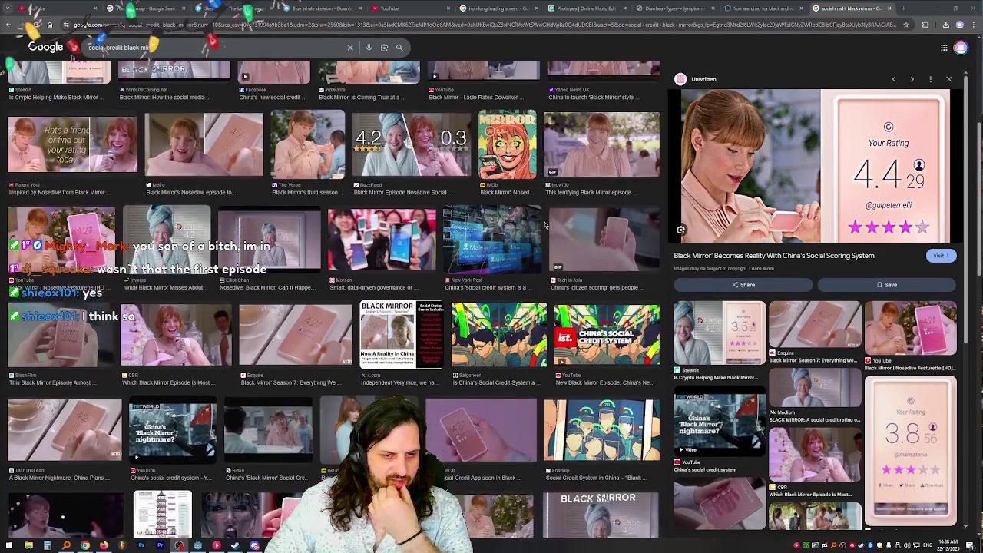
{"action": "scroll", "coordinate": [548, 221], "scroll_direction": "down", "scroll_amount": 4}
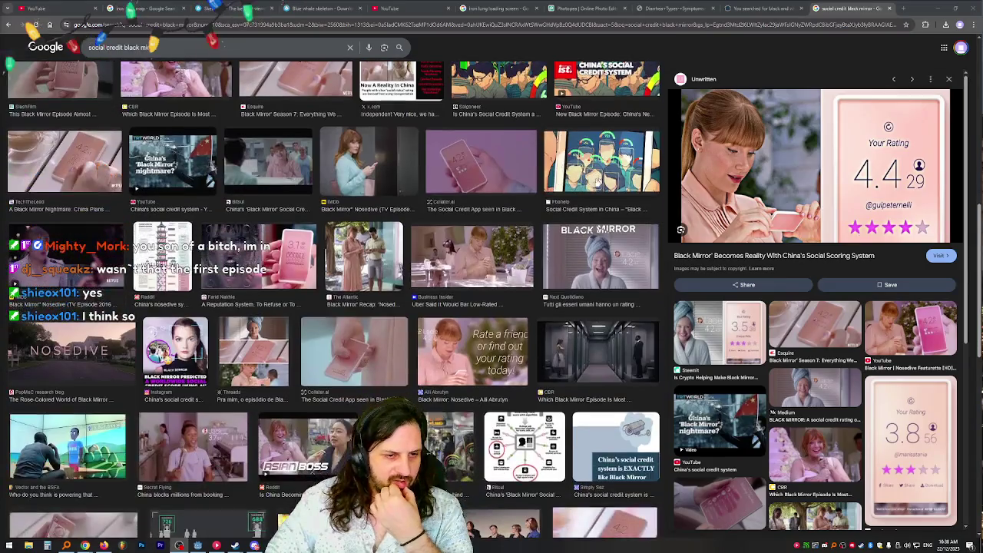
{"action": "scroll", "coordinate": [575, 180], "scroll_direction": "down", "scroll_amount": 2}
{"action": "scroll", "coordinate": [577, 176], "scroll_direction": "up", "scroll_amount": 5}
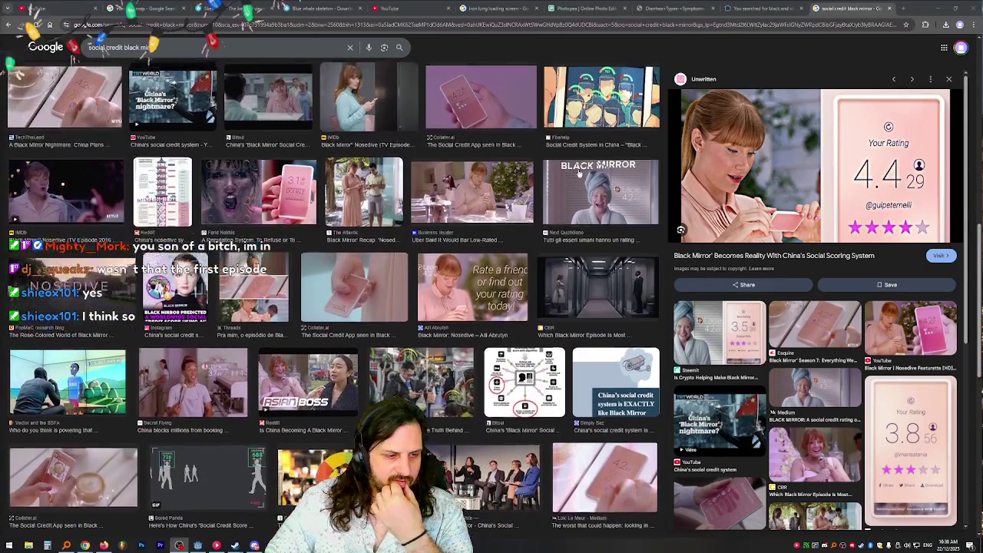
{"action": "scroll", "coordinate": [580, 175], "scroll_direction": "up", "scroll_amount": 4}
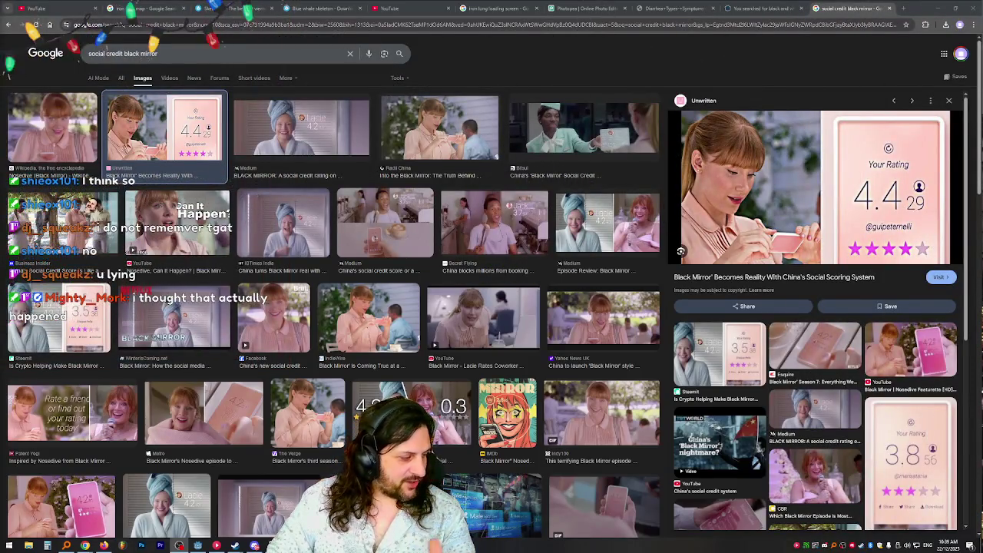
{"action": "key", "text": "alt+Tab"}
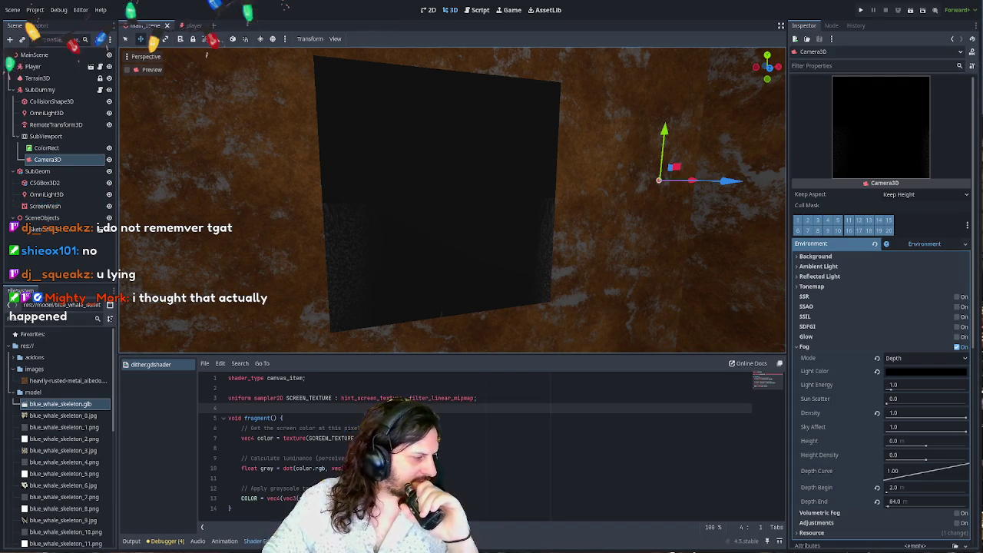
{"action": "key", "text": "alt+Tab"}
{"action": "scroll", "coordinate": [507, 213], "scroll_direction": "down", "scroll_amount": 4}
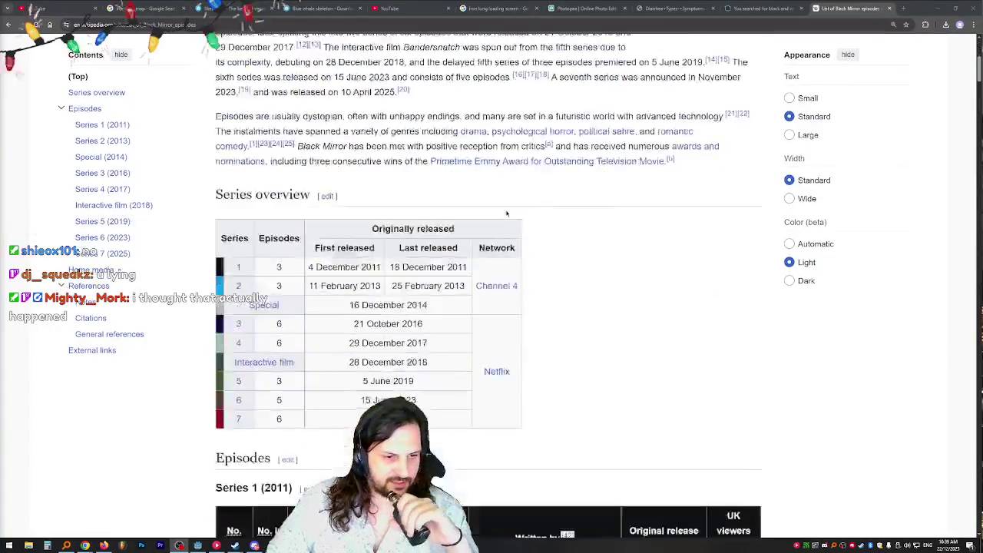
{"action": "scroll", "coordinate": [514, 211], "scroll_direction": "down", "scroll_amount": 2}
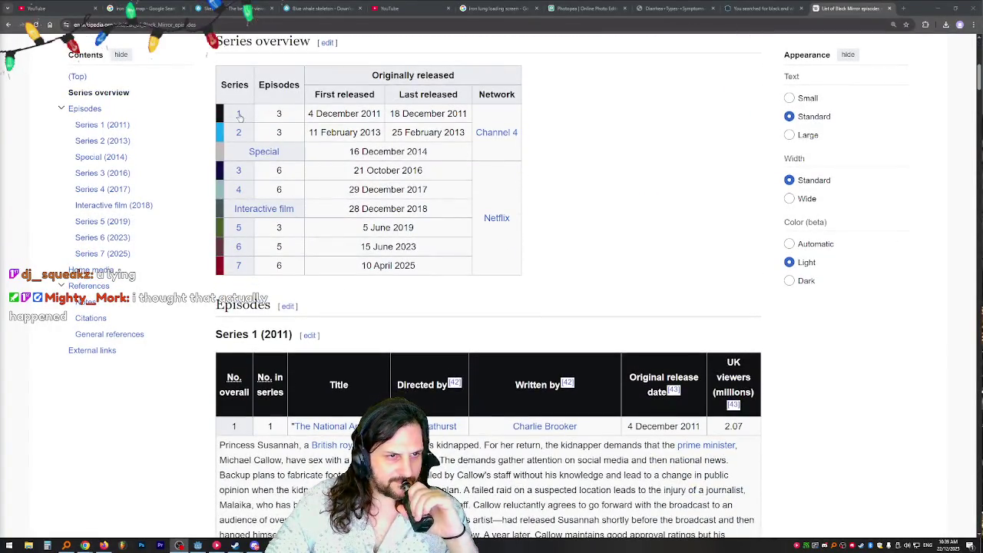
{"action": "scroll", "coordinate": [457, 162], "scroll_direction": "down", "scroll_amount": 3}
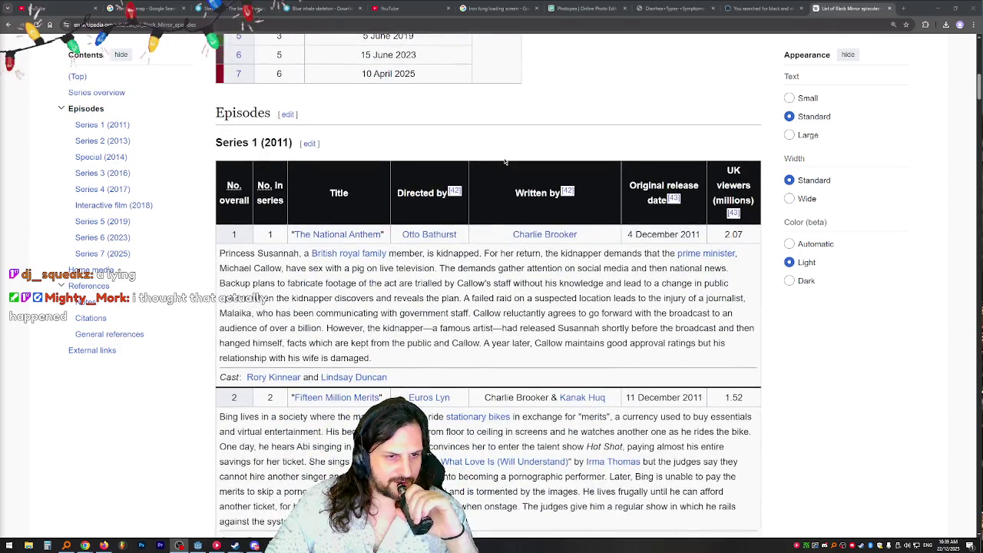
{"action": "scroll", "coordinate": [506, 158], "scroll_direction": "down", "scroll_amount": 1}
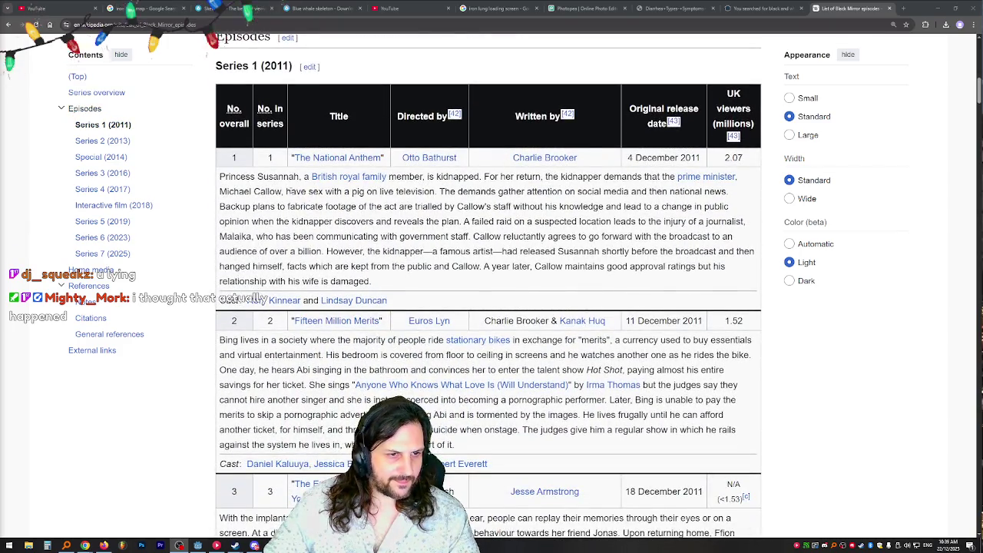
- Highlight and clear passages in the Series 1 synopses, including episode 1's pig plot and episode 3
{"action": "left_click_drag", "start_coordinate": [290, 192], "coordinate": [429, 193]}
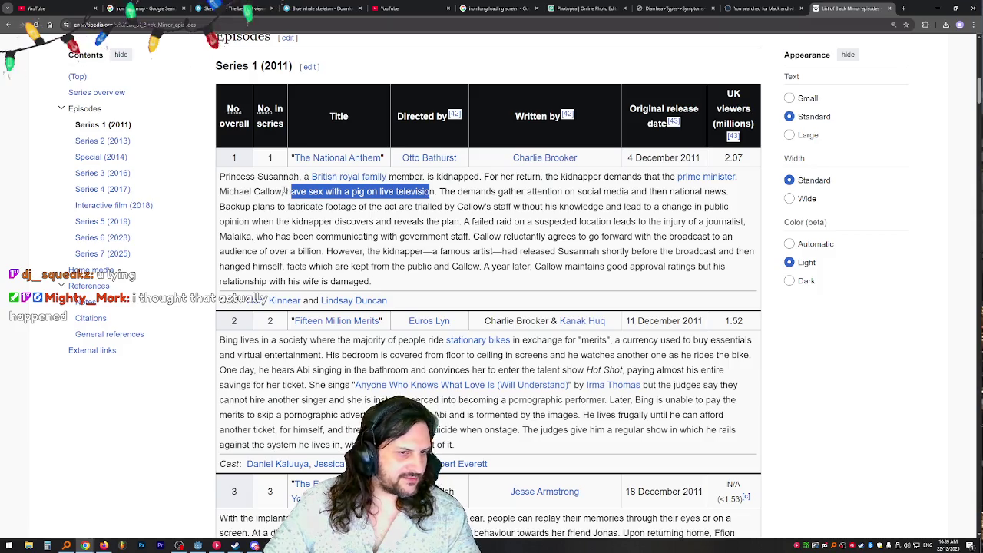
{"action": "scroll", "coordinate": [346, 181], "scroll_direction": "down", "scroll_amount": 1}
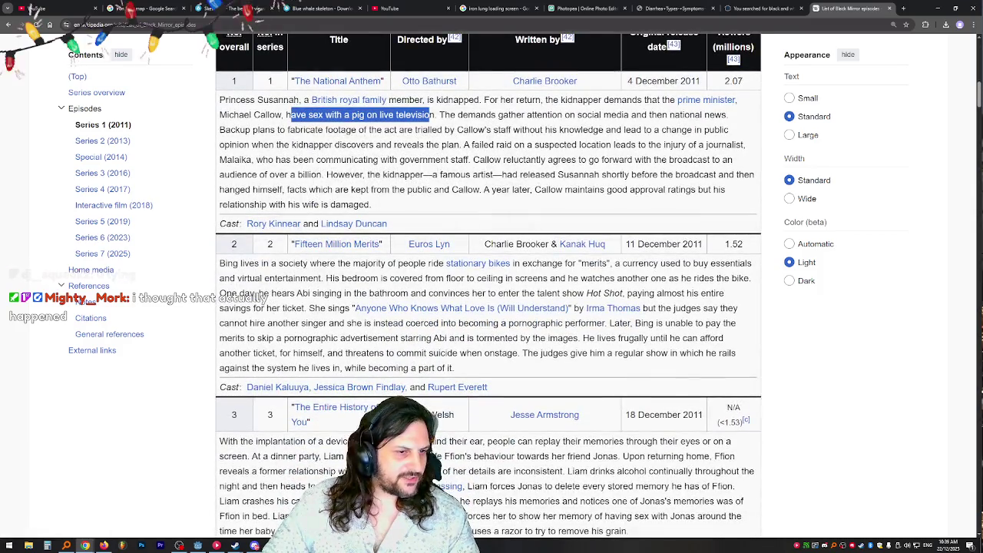
{"action": "left_click", "coordinate": [261, 297]}
{"action": "scroll", "coordinate": [261, 297], "scroll_direction": "up", "scroll_amount": 2}
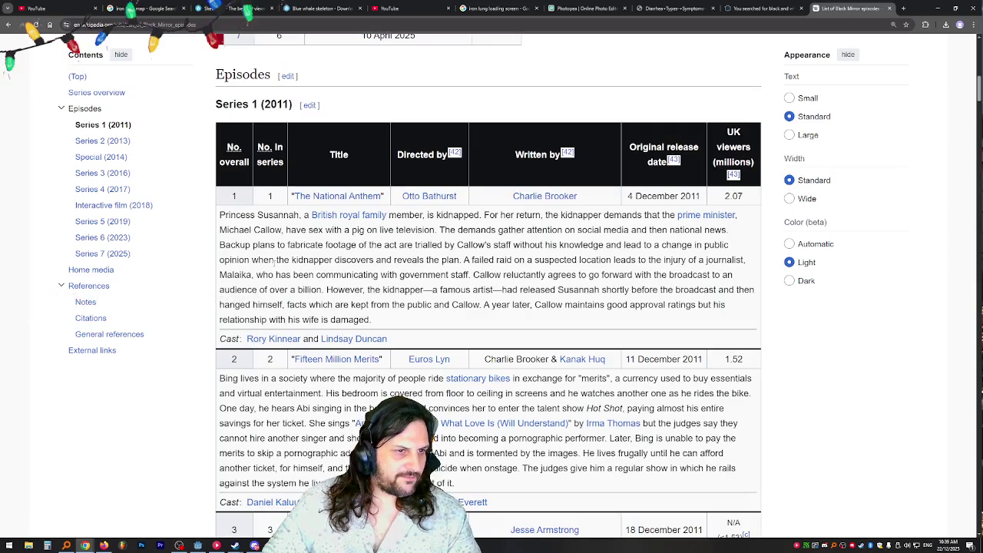
{"action": "scroll", "coordinate": [277, 263], "scroll_direction": "down", "scroll_amount": 2}
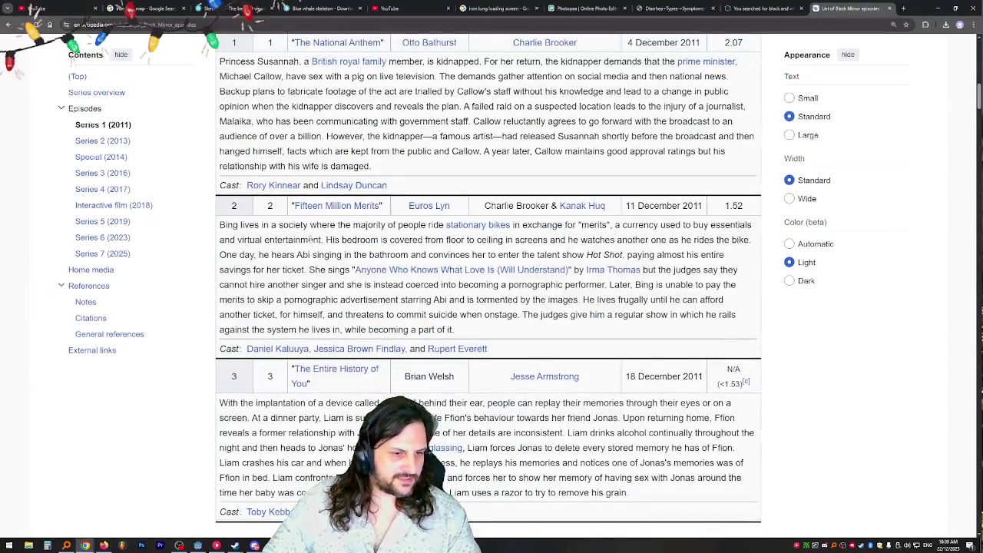
{"action": "left_click_drag", "start_coordinate": [309, 238], "coordinate": [313, 298]}
{"action": "scroll", "coordinate": [284, 283], "scroll_direction": "down", "scroll_amount": 2}
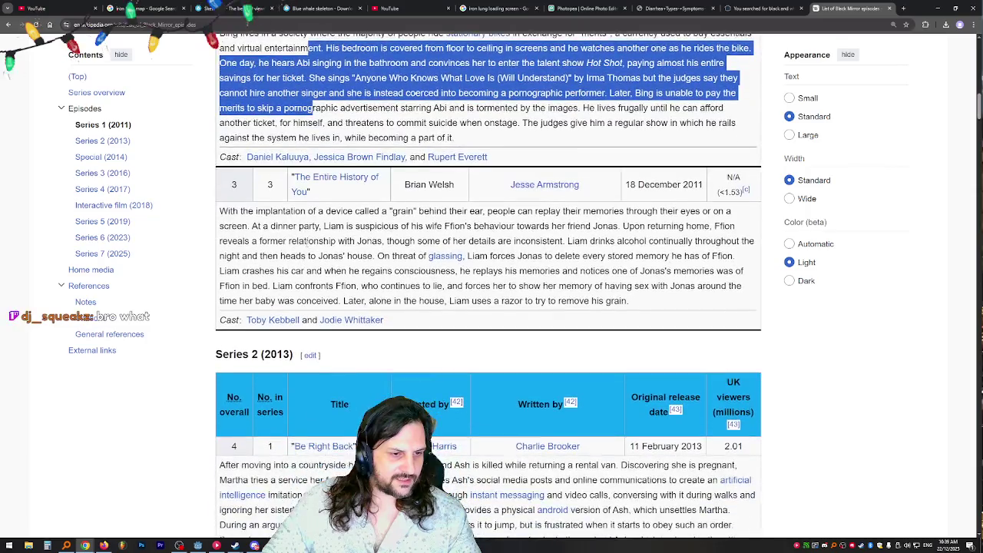
{"action": "left_click_drag", "start_coordinate": [299, 226], "coordinate": [338, 286]}
{"action": "left_click", "coordinate": [340, 280]}
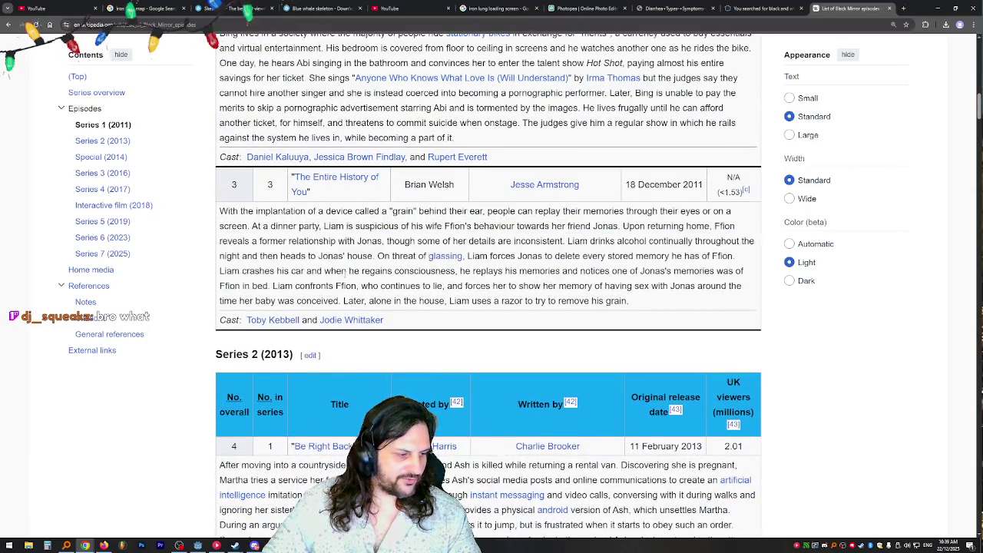
{"action": "scroll", "coordinate": [330, 275], "scroll_direction": "up", "scroll_amount": 5}
{"action": "mouse_move", "coordinate": [322, 268]}
{"action": "left_mouse_down"}
{"action": "mouse_move", "coordinate": [330, 301]}
{"action": "mouse_move", "coordinate": [521, 311]}
{"action": "left_mouse_up"}
{"action": "left_click", "coordinate": [489, 281]}
{"action": "scroll", "coordinate": [489, 281], "scroll_direction": "down", "scroll_amount": 4}
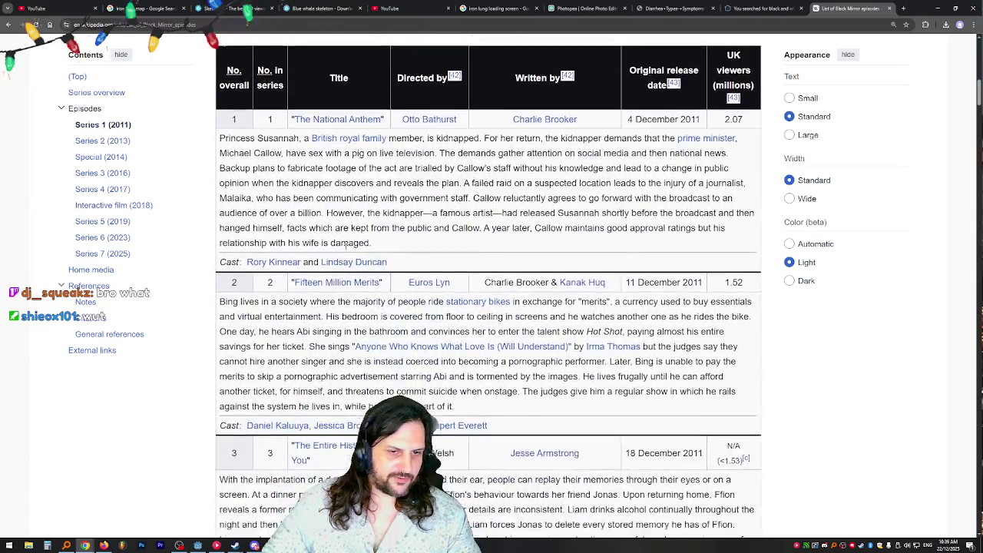
{"action": "scroll", "coordinate": [372, 282], "scroll_direction": "up", "scroll_amount": 4}
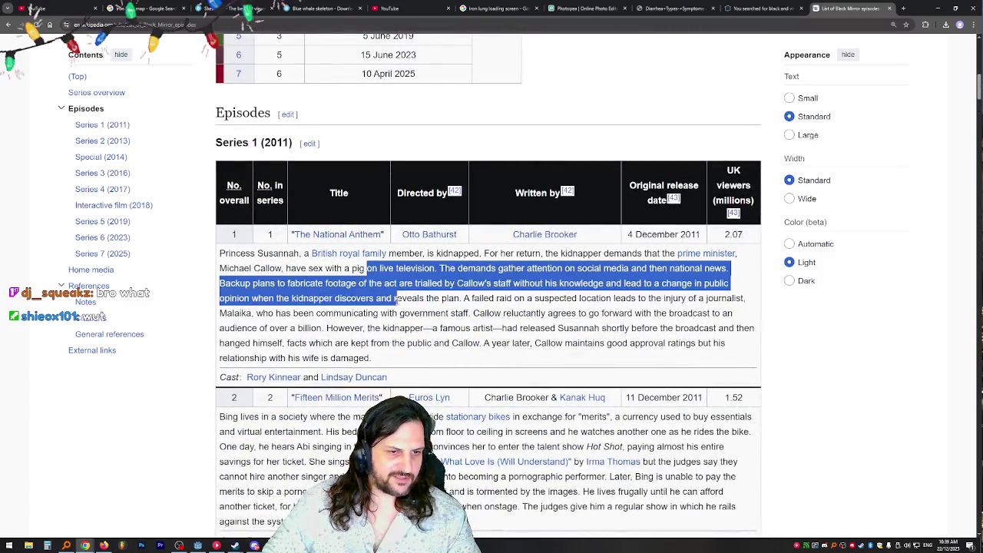
{"action": "left_click", "coordinate": [421, 296]}
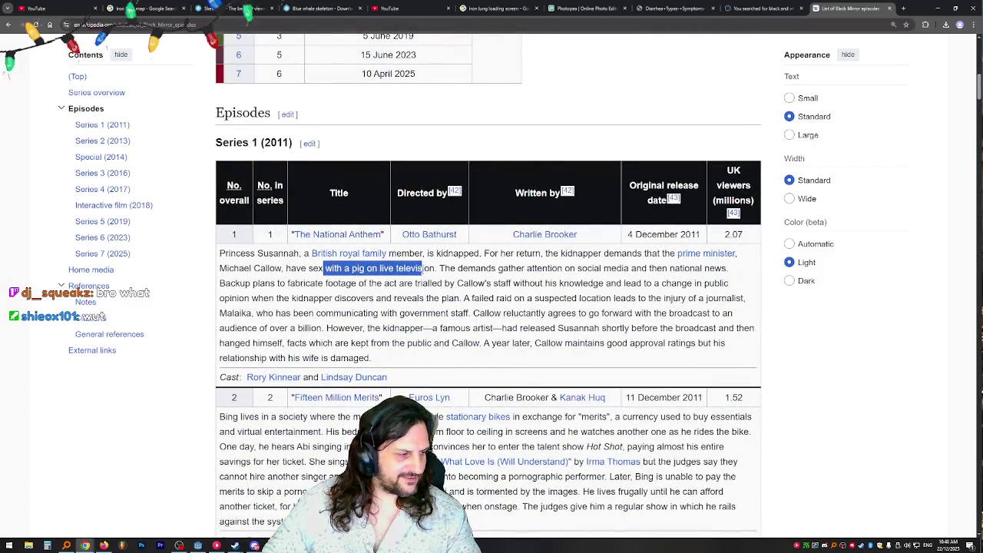
- Scroll on through the later series' synopses down to Series 5
{"action": "scroll", "coordinate": [443, 240], "scroll_direction": "down", "scroll_amount": 5}
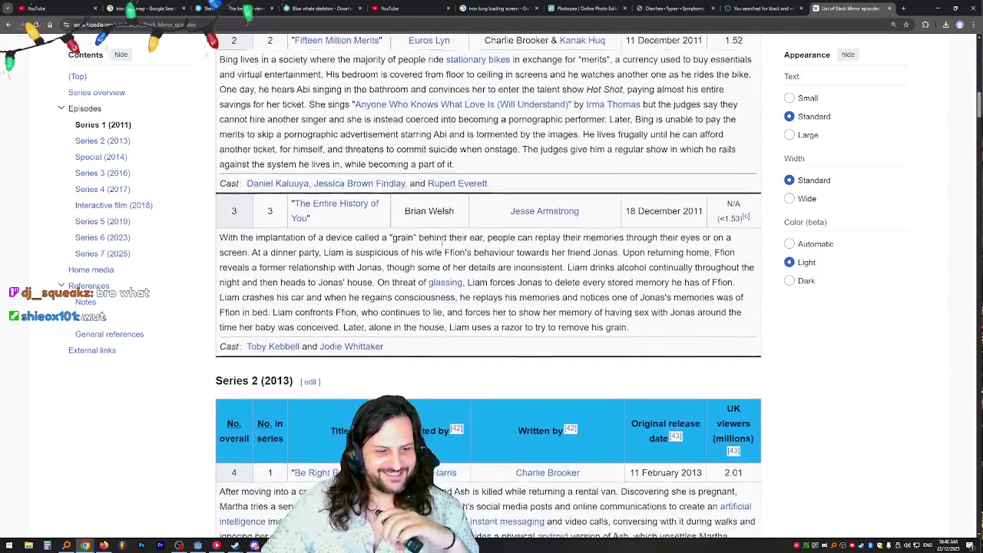
{"action": "scroll", "coordinate": [443, 238], "scroll_direction": "down", "scroll_amount": 1}
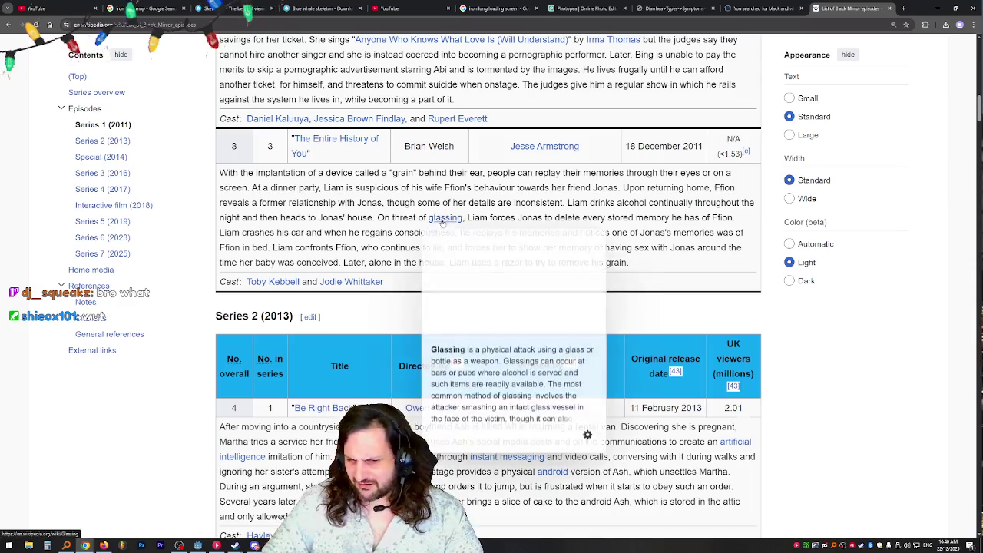
{"action": "scroll", "coordinate": [442, 223], "scroll_direction": "down", "scroll_amount": 3}
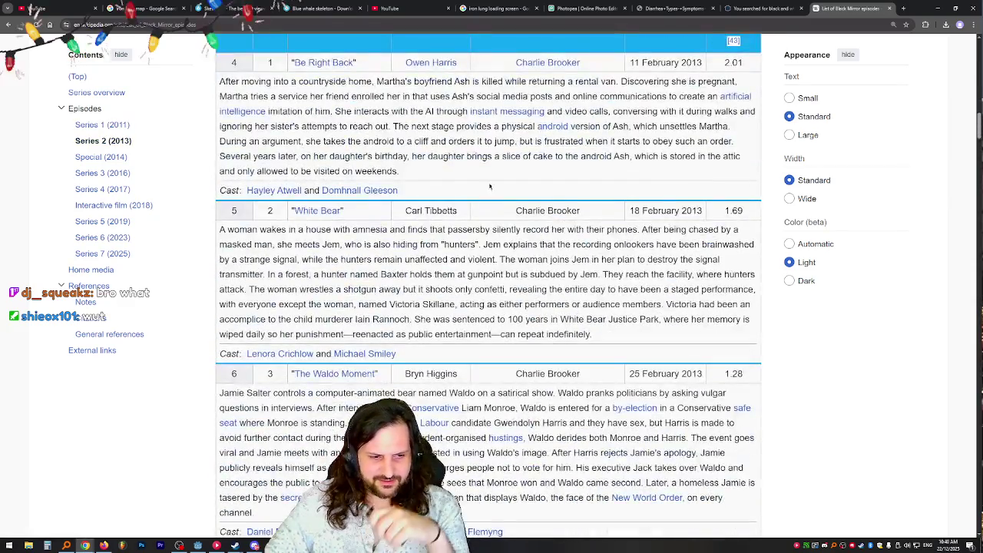
{"action": "scroll", "coordinate": [489, 186], "scroll_direction": "down", "scroll_amount": 2}
{"action": "scroll", "coordinate": [448, 234], "scroll_direction": "up", "scroll_amount": 4}
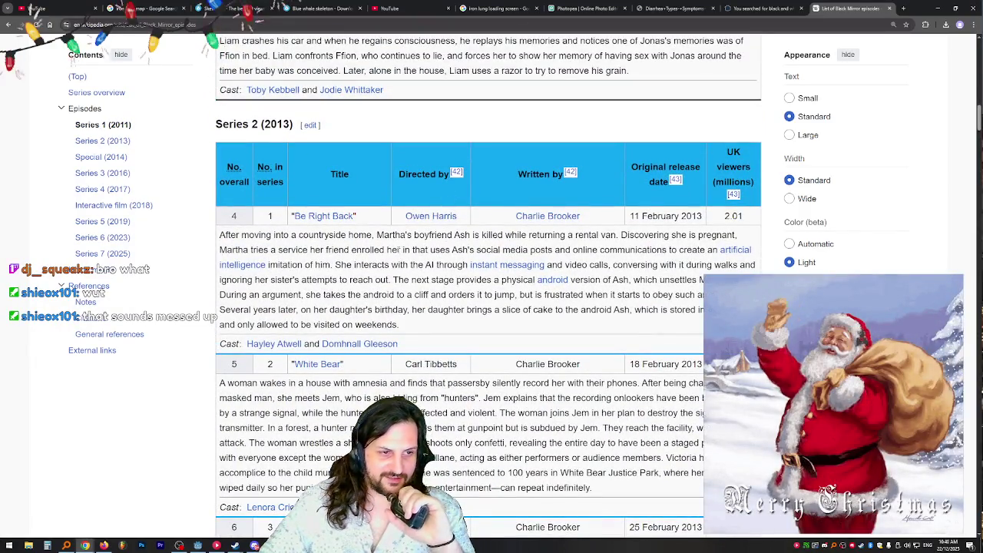
{"action": "scroll", "coordinate": [398, 249], "scroll_direction": "down", "scroll_amount": 5}
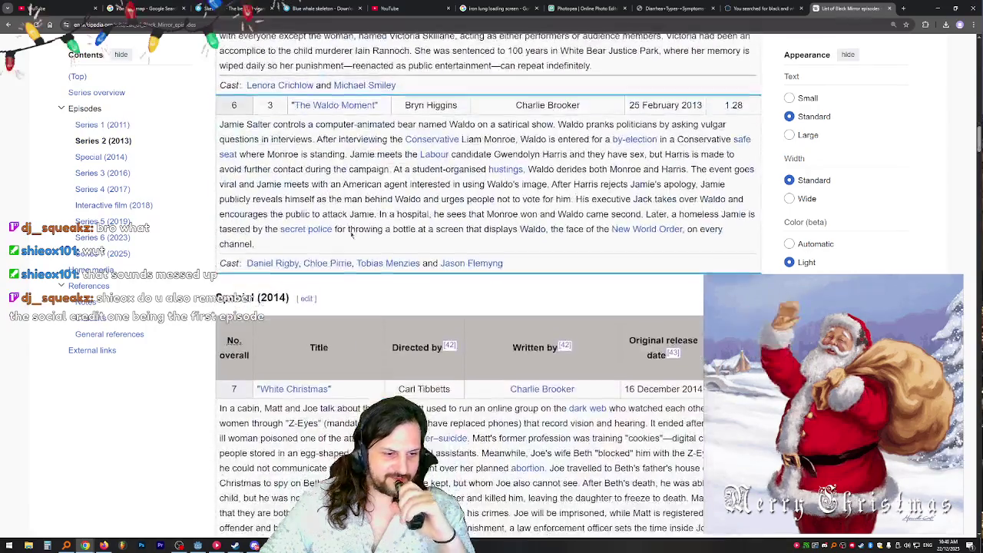
{"action": "scroll", "coordinate": [351, 235], "scroll_direction": "down", "scroll_amount": 2}
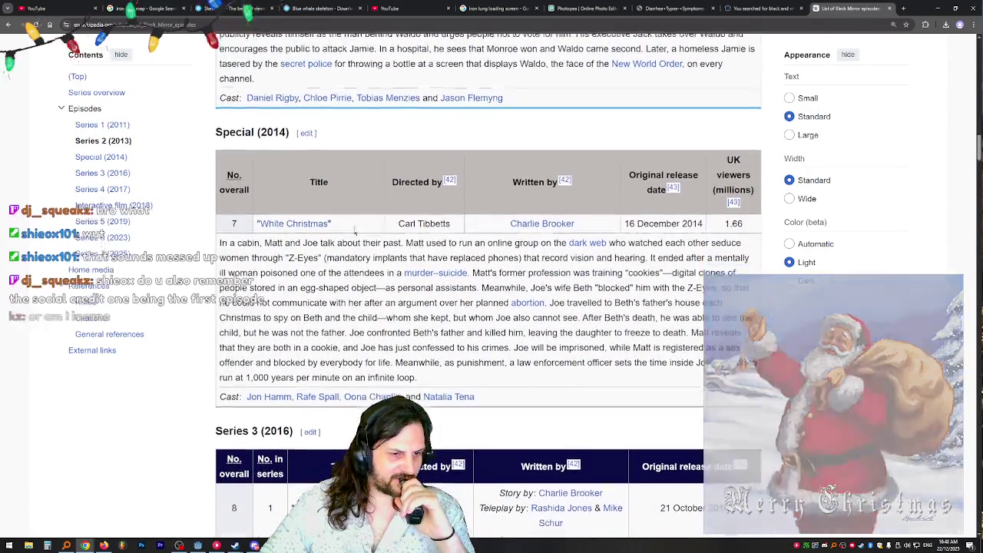
{"action": "scroll", "coordinate": [354, 232], "scroll_direction": "down", "scroll_amount": 6}
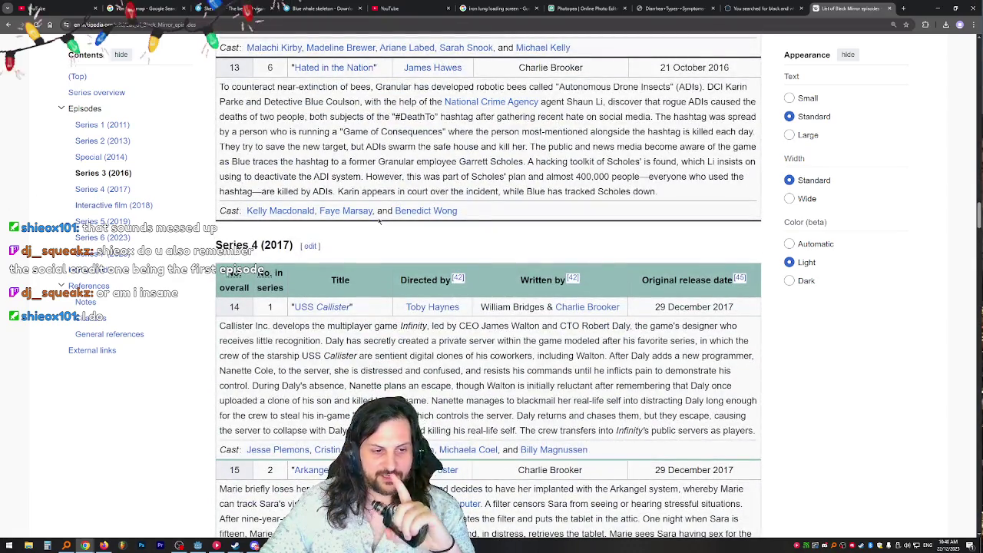
{"action": "scroll", "coordinate": [380, 222], "scroll_direction": "down", "scroll_amount": 1}
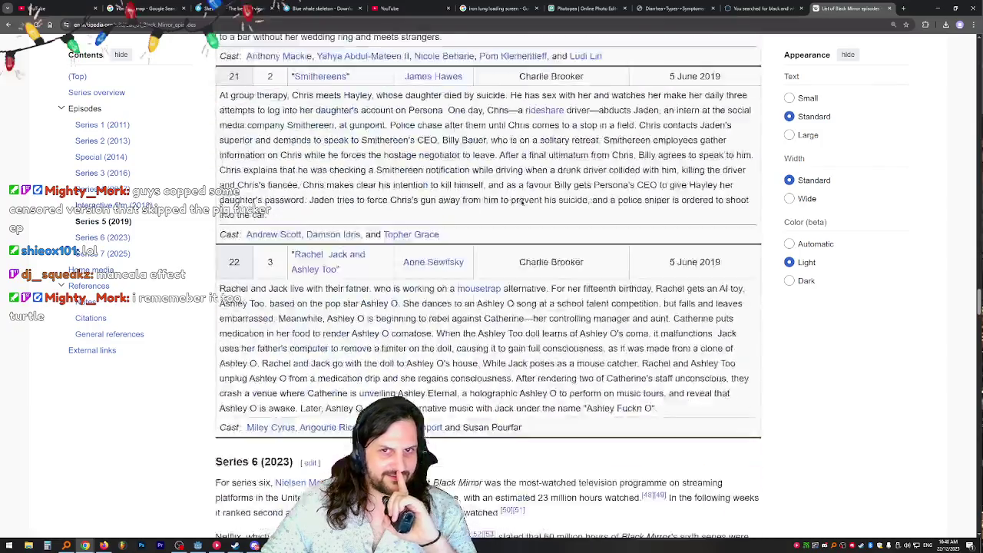
{"action": "scroll", "coordinate": [525, 262], "scroll_direction": "up", "scroll_amount": 20}
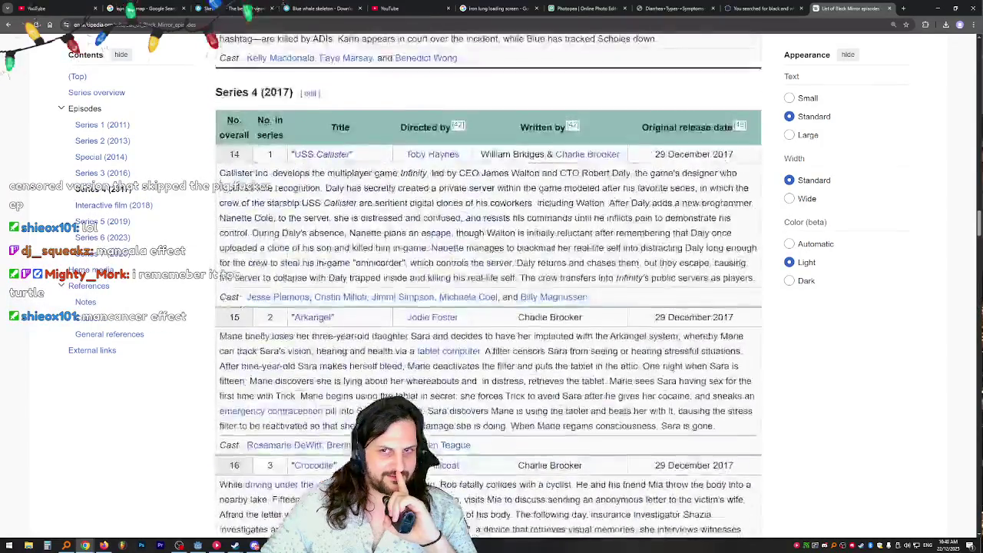
{"action": "scroll", "coordinate": [525, 262], "scroll_direction": "up", "scroll_amount": 20}
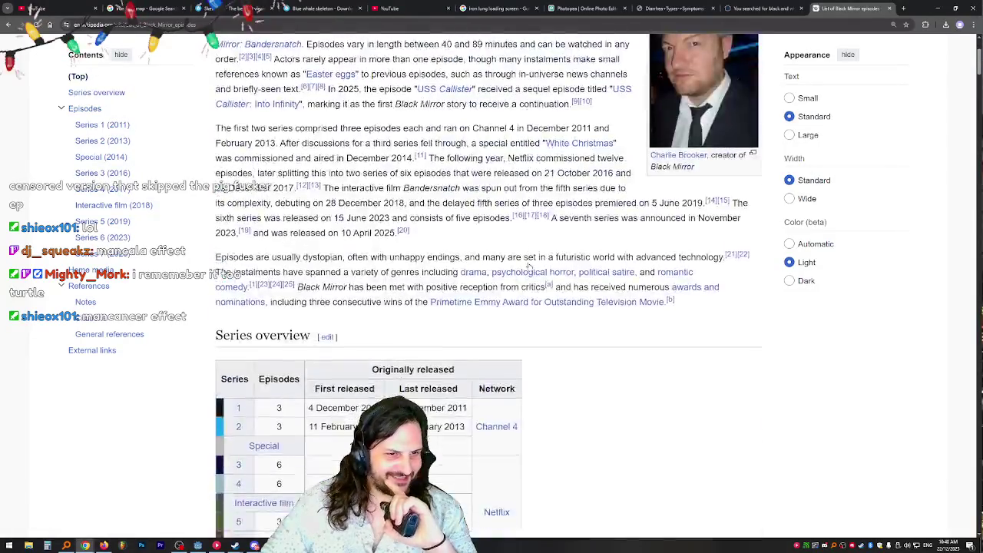
{"action": "scroll", "coordinate": [529, 265], "scroll_direction": "down", "scroll_amount": 8}
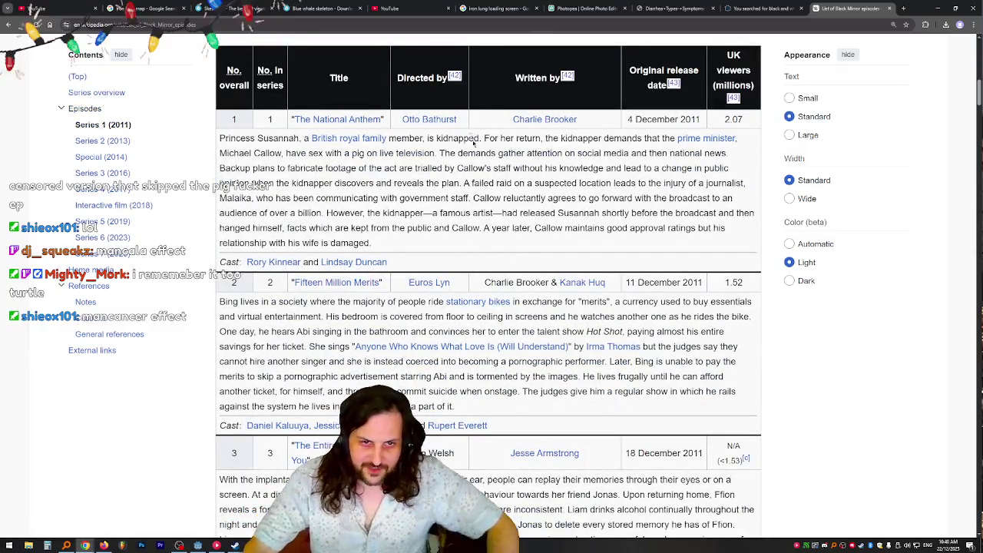
{"action": "scroll", "coordinate": [555, 196], "scroll_direction": "down", "scroll_amount": 2}
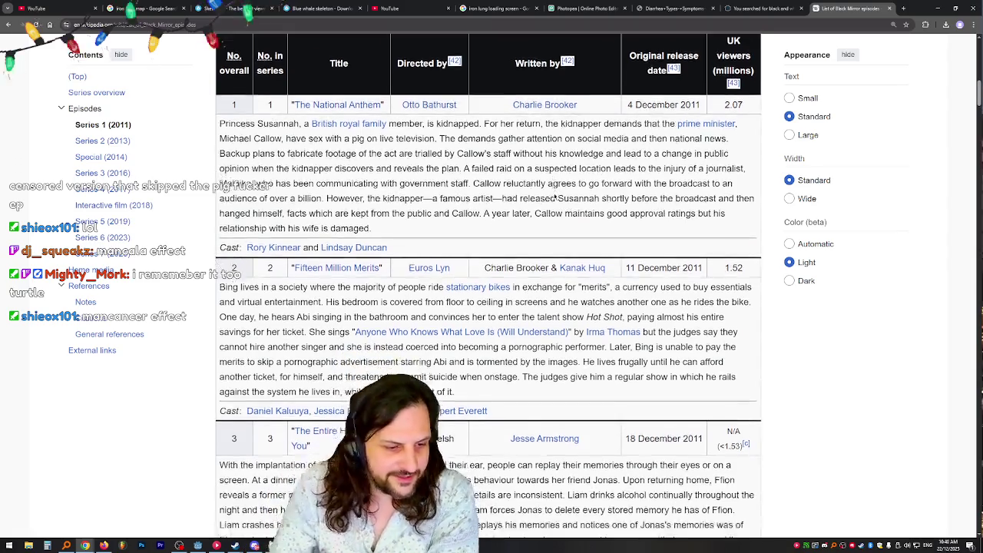
{"action": "scroll", "coordinate": [517, 172], "scroll_direction": "down", "scroll_amount": 2}
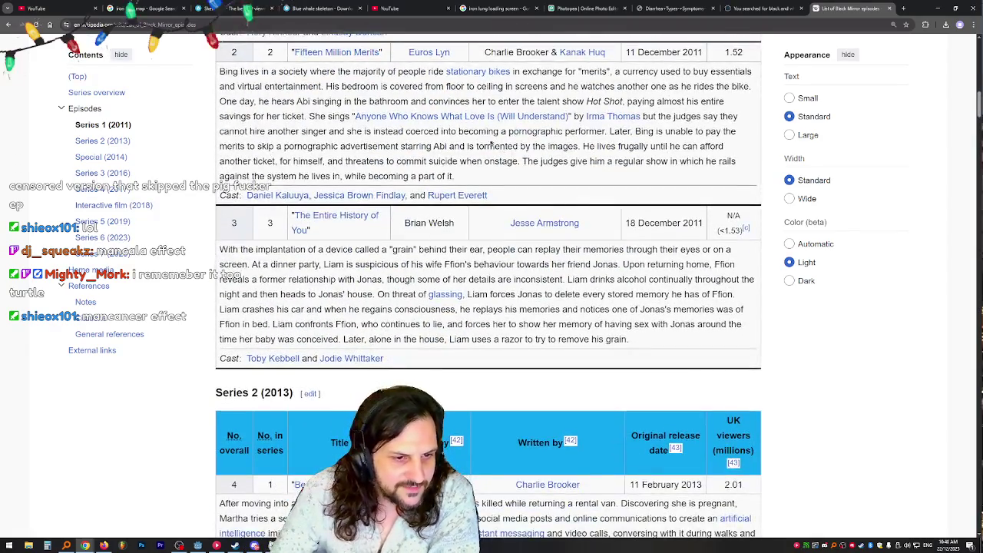
{"action": "left_click_drag", "start_coordinate": [381, 249], "coordinate": [709, 260]}
{"action": "left_click", "coordinate": [710, 259]}
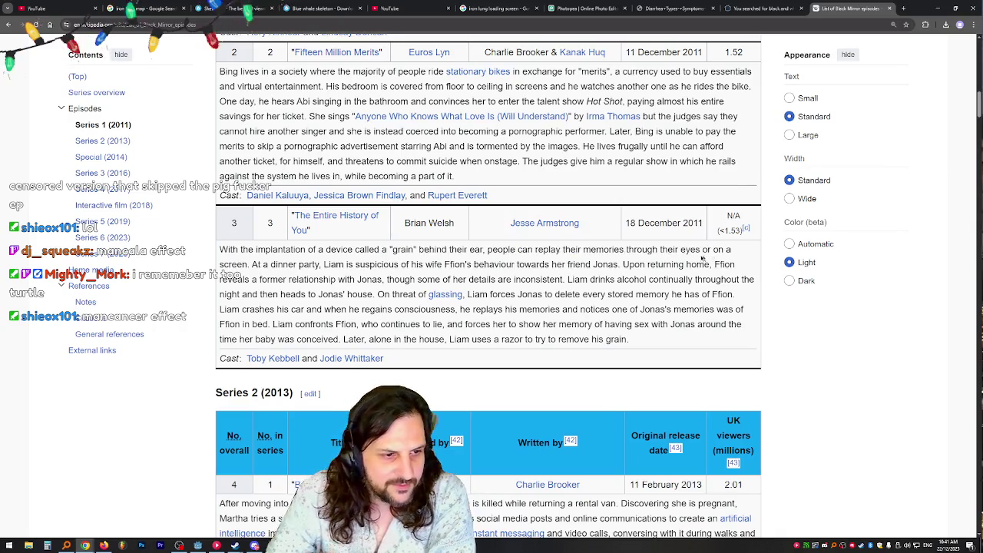
{"action": "left_click_drag", "start_coordinate": [321, 265], "coordinate": [323, 293]}
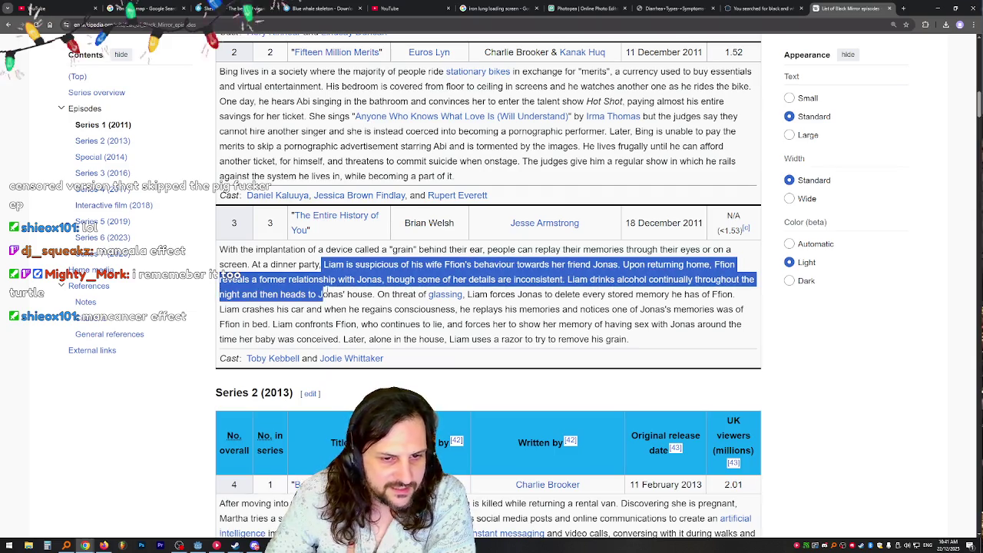
{"action": "scroll", "coordinate": [338, 285], "scroll_direction": "down", "scroll_amount": 4}
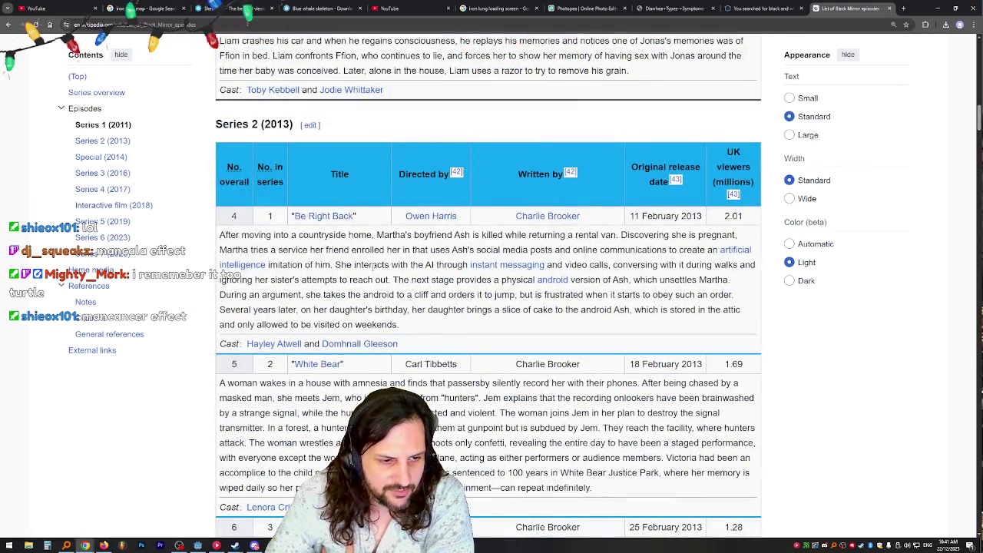
{"action": "left_click_drag", "start_coordinate": [375, 235], "coordinate": [372, 280]}
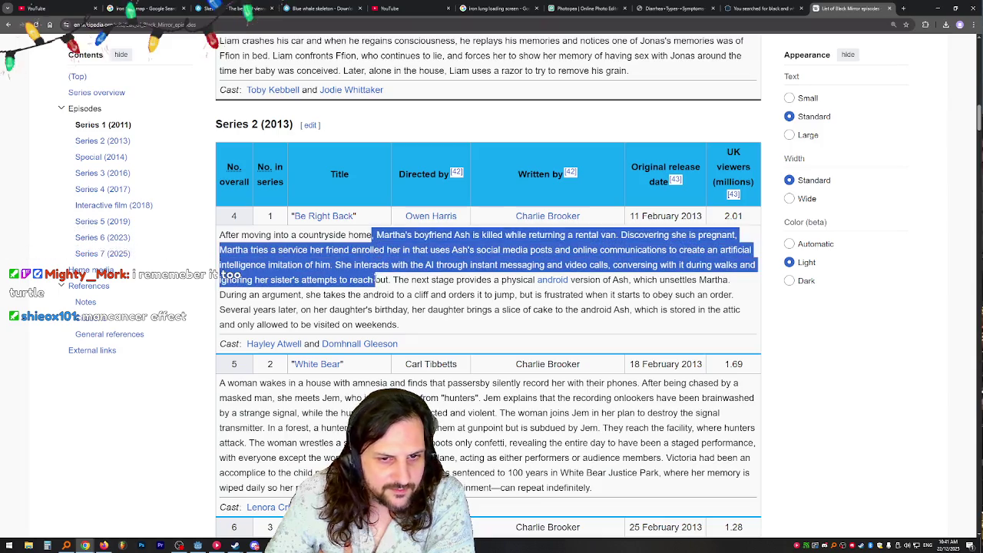
{"action": "left_click", "coordinate": [372, 280]}
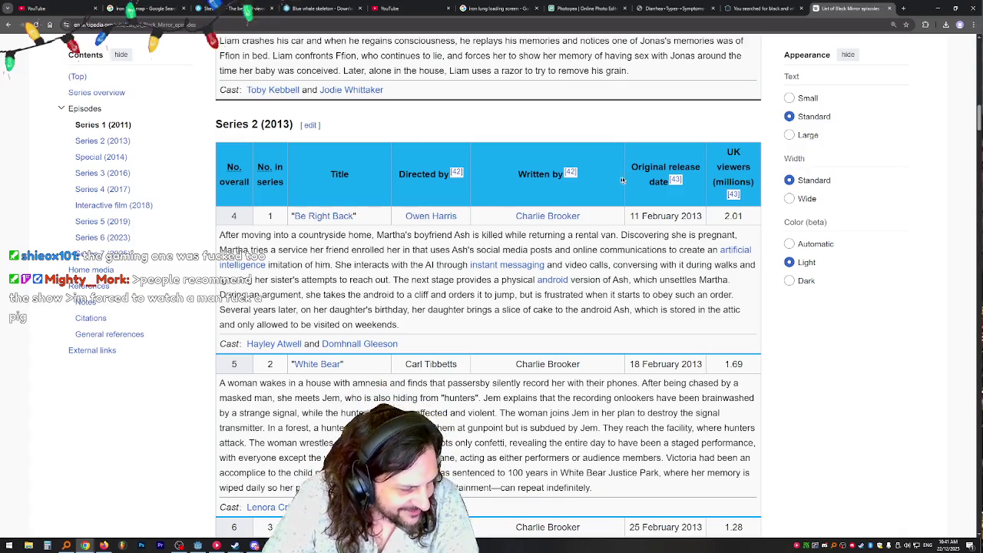
{"action": "scroll", "coordinate": [392, 213], "scroll_direction": "down", "scroll_amount": 3}
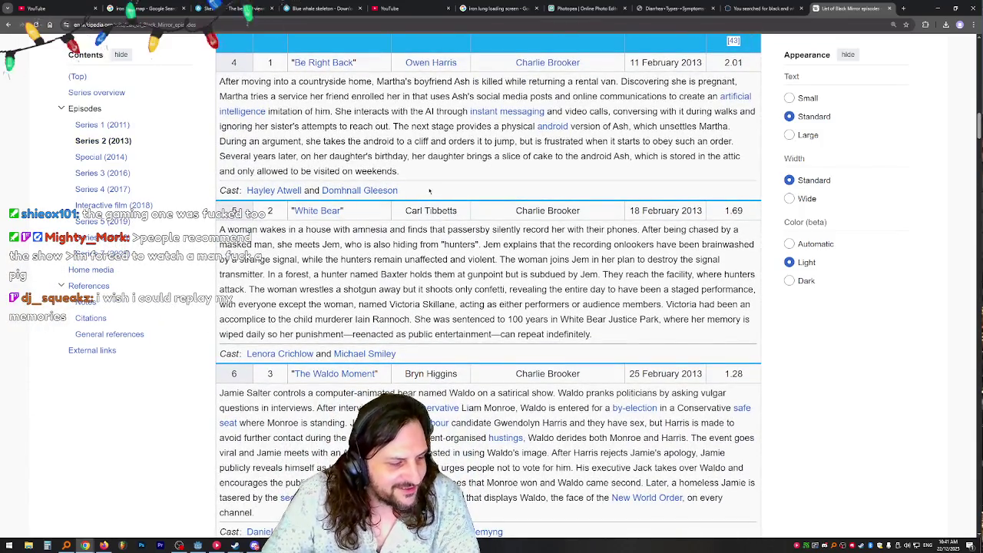
{"action": "scroll", "coordinate": [430, 191], "scroll_direction": "down", "scroll_amount": 3}
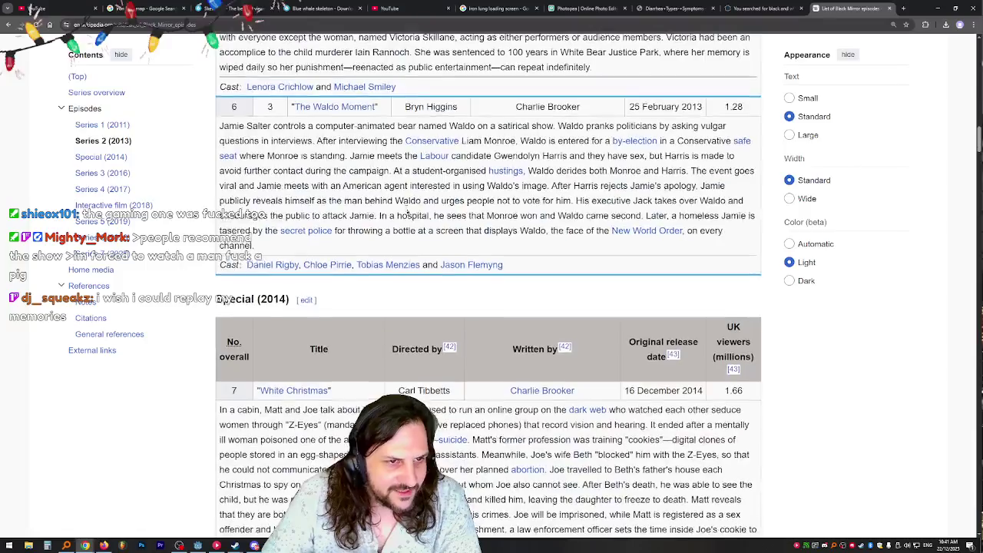
{"action": "left_click_drag", "start_coordinate": [377, 301], "coordinate": [306, 220]}
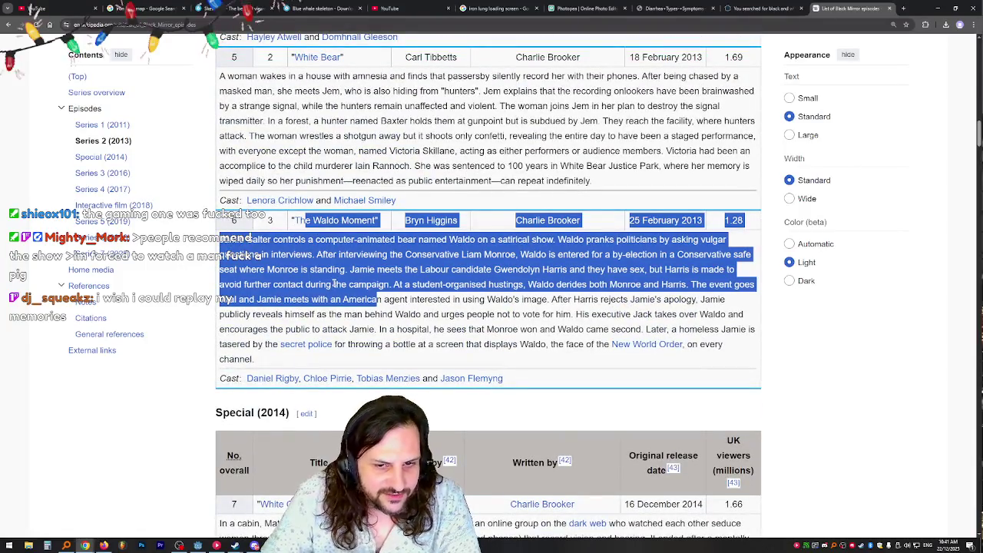
{"action": "left_click", "coordinate": [344, 294]}
{"action": "scroll", "coordinate": [343, 293], "scroll_direction": "up", "scroll_amount": 3}
{"action": "mouse_move", "coordinate": [401, 290]}
{"action": "left_mouse_down"}
{"action": "mouse_move", "coordinate": [387, 262]}
{"action": "mouse_move", "coordinate": [461, 218]}
{"action": "left_mouse_up"}
{"action": "left_click_drag", "start_coordinate": [468, 304], "coordinate": [461, 219]}
{"action": "left_click", "coordinate": [471, 307]}
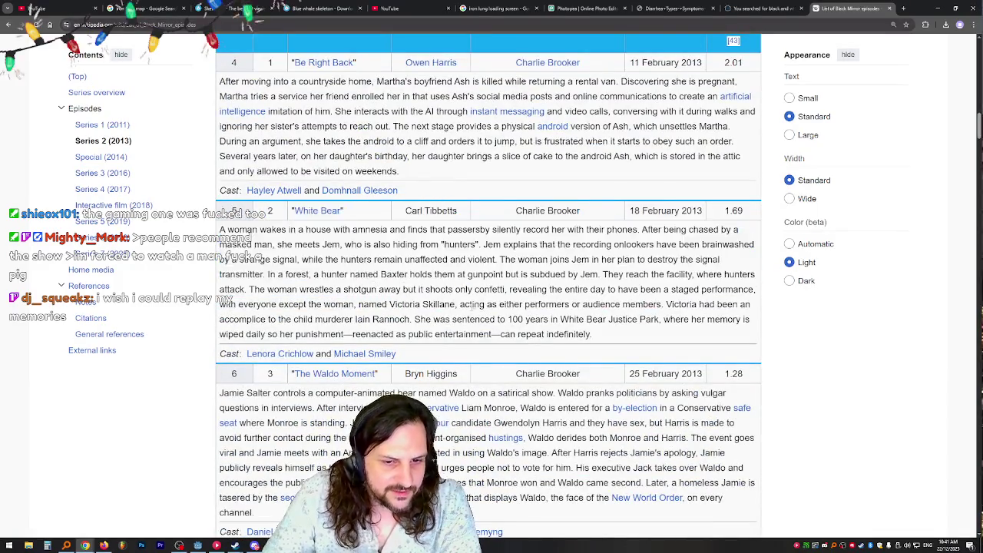
{"action": "scroll", "coordinate": [471, 307], "scroll_direction": "up", "scroll_amount": 3}
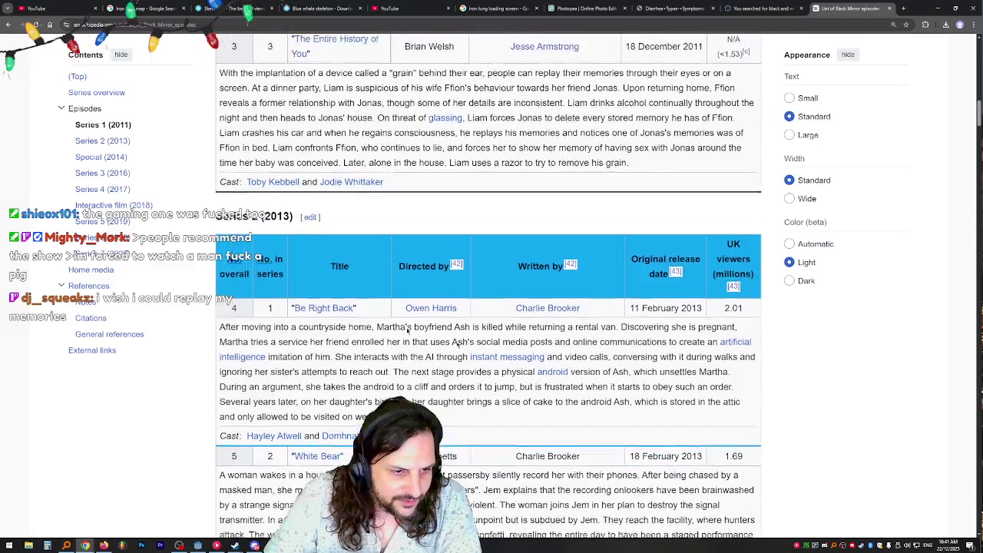
{"action": "scroll", "coordinate": [407, 329], "scroll_direction": "up", "scroll_amount": 1}
{"action": "scroll", "coordinate": [407, 328], "scroll_direction": "down", "scroll_amount": 2}
{"action": "scroll", "coordinate": [408, 329], "scroll_direction": "up", "scroll_amount": 3}
{"action": "scroll", "coordinate": [407, 329], "scroll_direction": "down", "scroll_amount": 3}
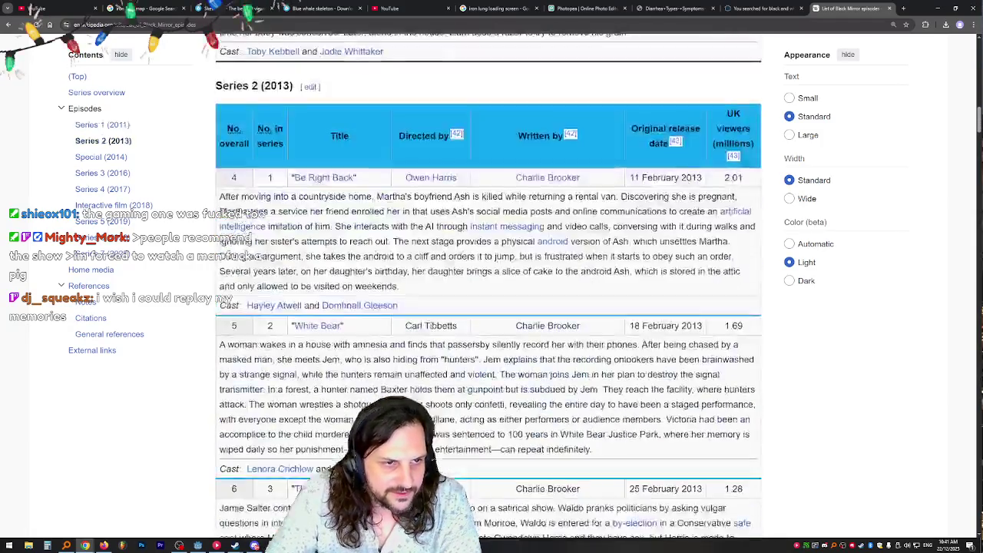
{"action": "scroll", "coordinate": [407, 329], "scroll_direction": "down", "scroll_amount": 8}
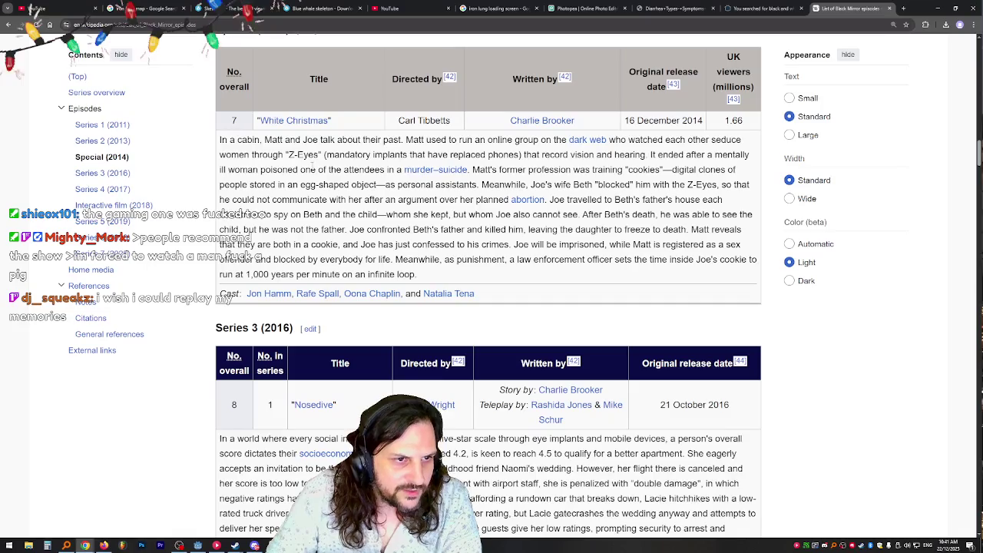
{"action": "scroll", "coordinate": [324, 164], "scroll_direction": "down", "scroll_amount": 3}
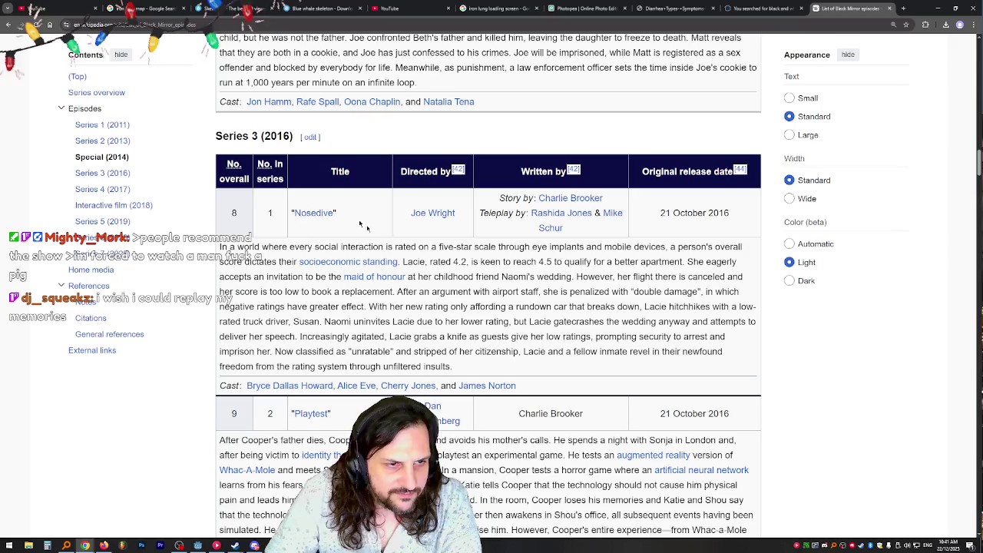
- Open the Nosedive article in a new tab, checking its episode number in the list
{"action": "middle_click", "coordinate": [308, 216]}
{"action": "key", "text": "ctrl+Tab"}
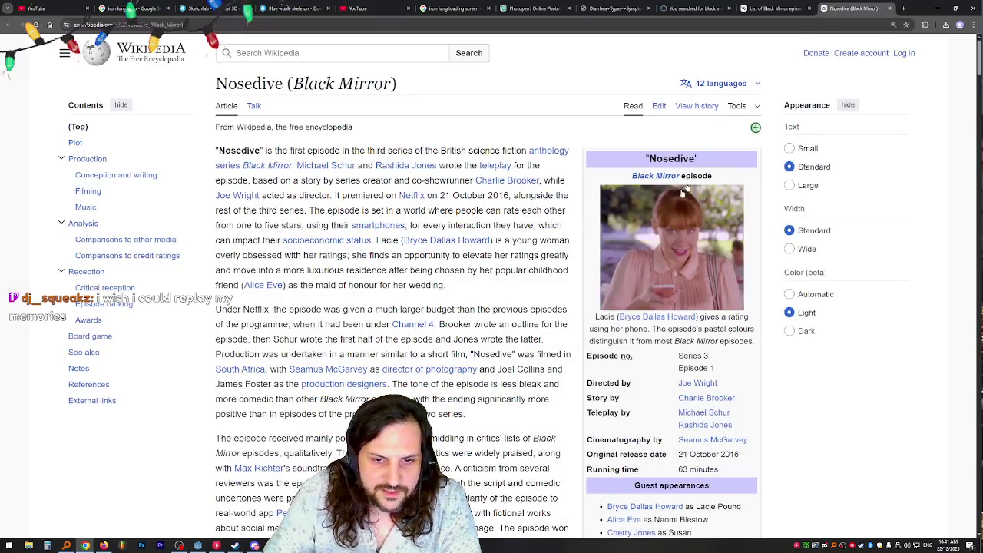
{"action": "key", "text": "ctrl+shift+Tab"}
{"action": "scroll", "coordinate": [321, 234], "scroll_direction": "up", "scroll_amount": 1}
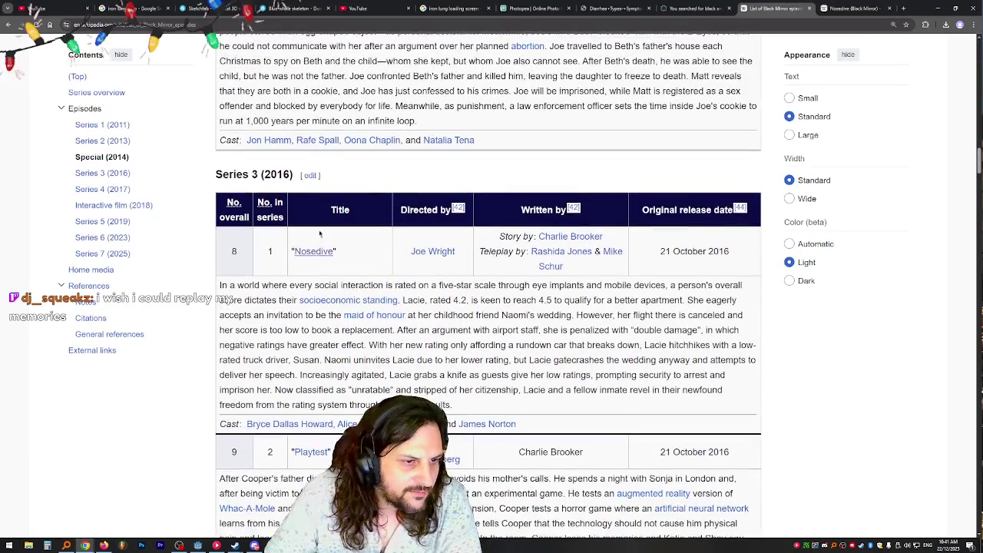
{"action": "left_click_drag", "start_coordinate": [226, 171], "coordinate": [261, 175]}
{"action": "double_click", "coordinate": [269, 252]}
{"action": "left_click", "coordinate": [846, 6]}
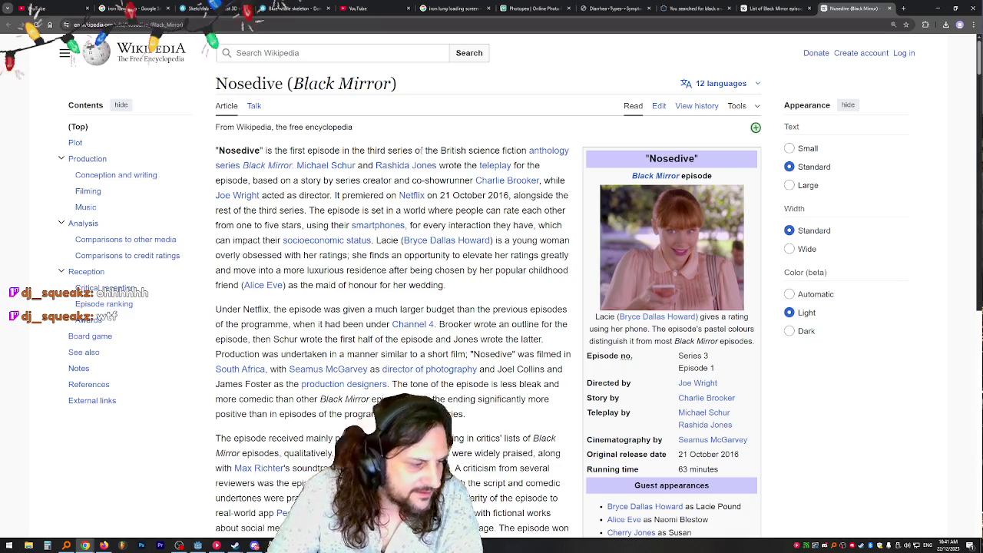
- From Nosedive, go to the Playtest article and open its infobox image file page in a new tab
{"action": "scroll", "coordinate": [394, 167], "scroll_direction": "down", "scroll_amount": 3}
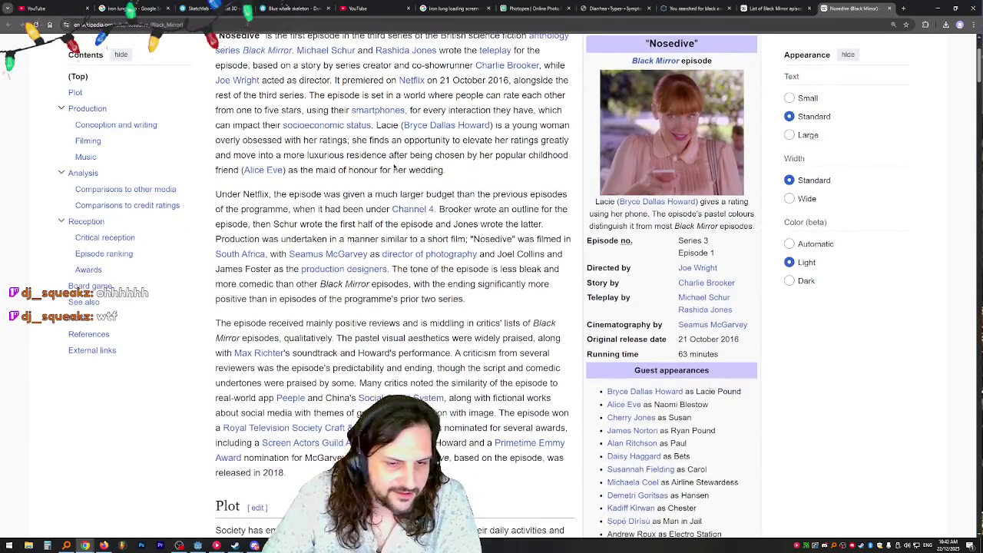
{"action": "scroll", "coordinate": [394, 167], "scroll_direction": "down", "scroll_amount": 6}
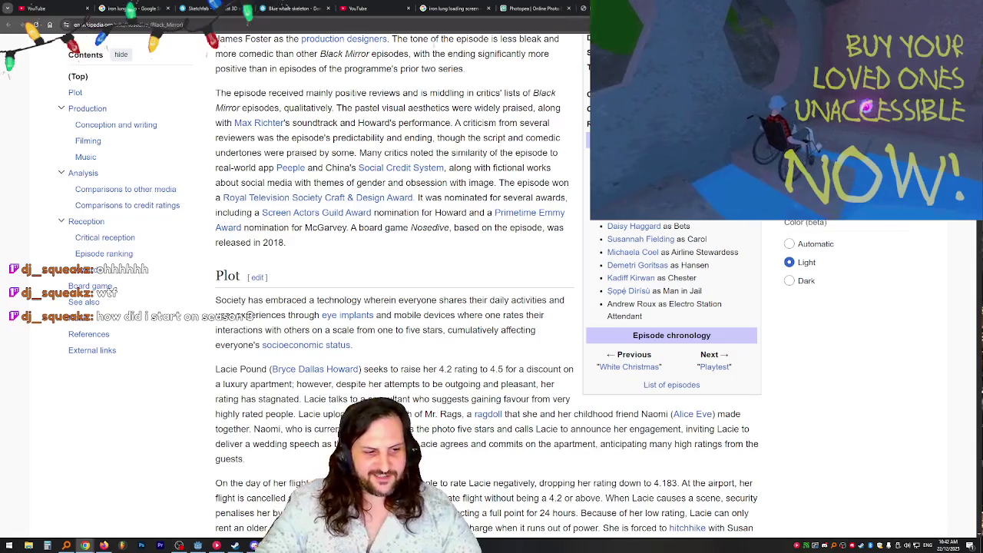
{"action": "scroll", "coordinate": [395, 307], "scroll_direction": "down", "scroll_amount": 1}
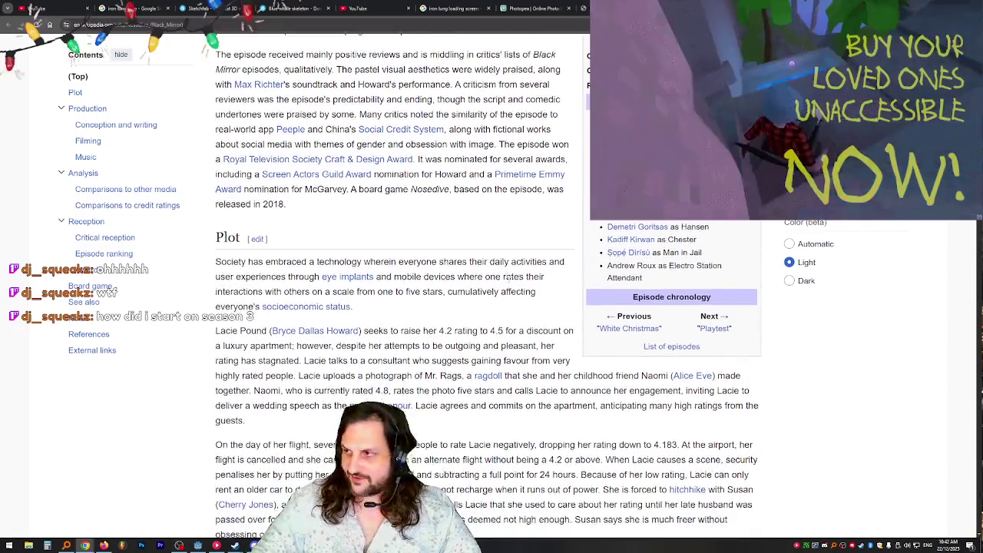
{"action": "left_click", "coordinate": [716, 327]}
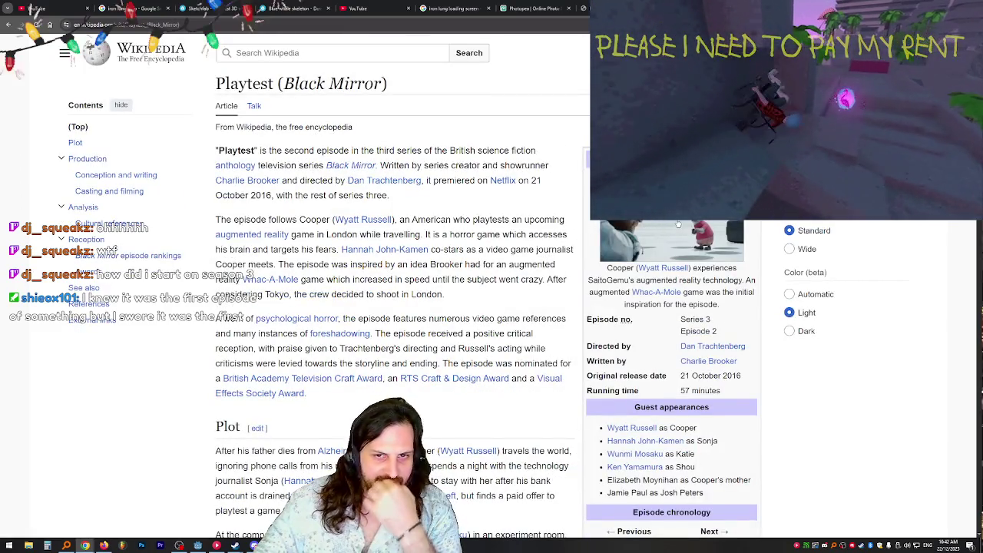
{"action": "middle_click", "coordinate": [678, 223]}
- Open the original Black Mirror - Playtest.jpg from its file page and zoom it in, out, and in again
{"action": "left_click", "coordinate": [859, 8]}
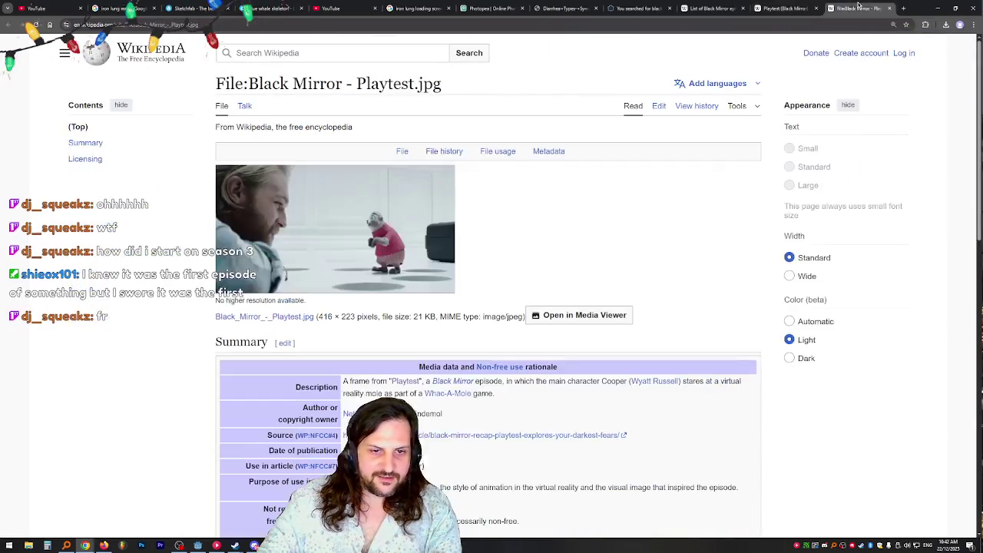
{"action": "left_click", "coordinate": [419, 217]}
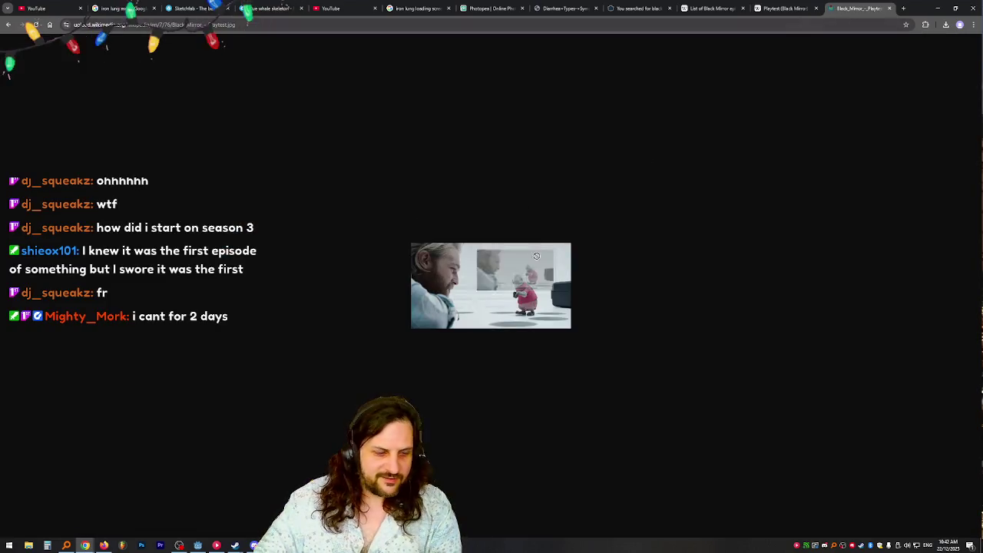
{"action": "scroll", "coordinate": [537, 255], "scroll_direction": "up", "scroll_amount": 9, "text": "ctrl"}
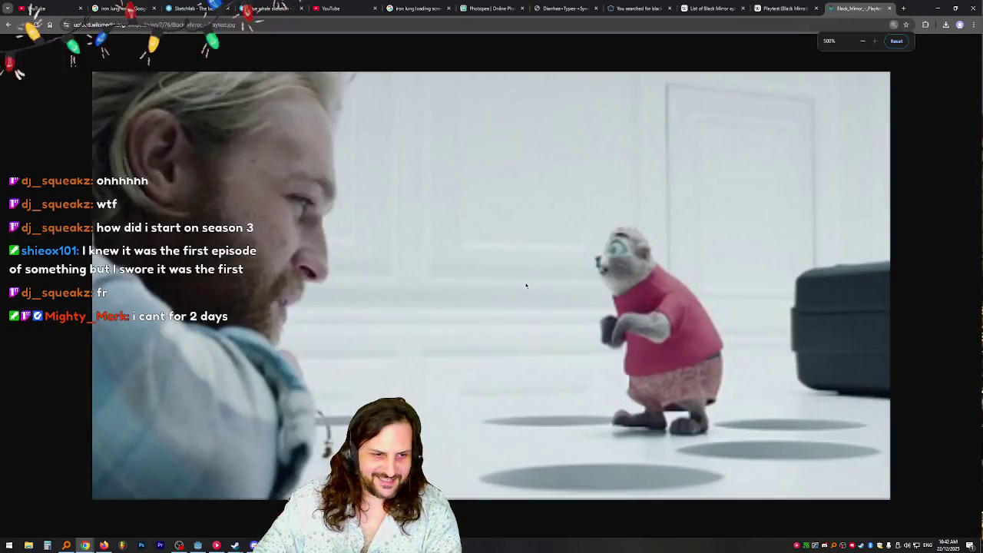
{"action": "scroll", "coordinate": [526, 286], "scroll_direction": "down", "scroll_amount": 1, "text": "ctrl"}
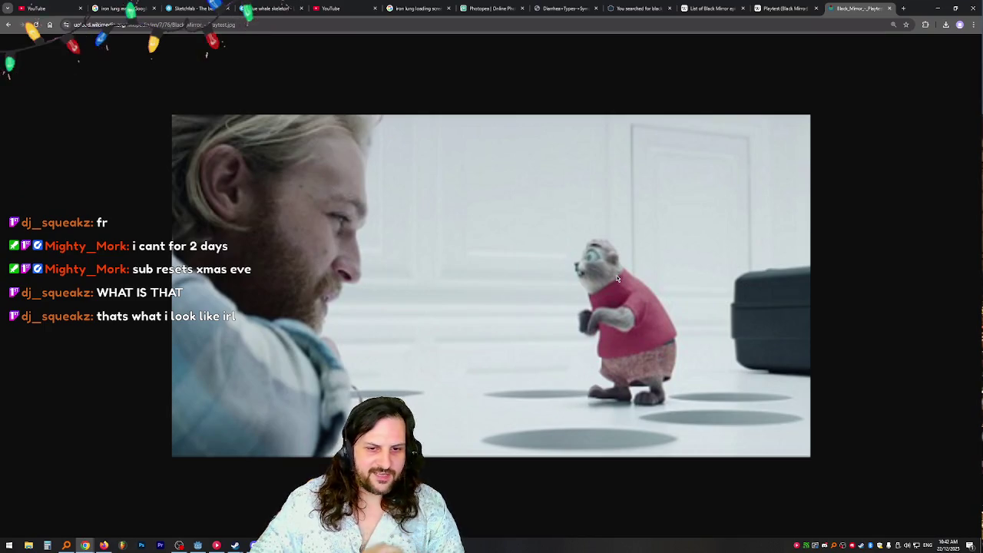
{"action": "key", "text": "ctrl+plus"}
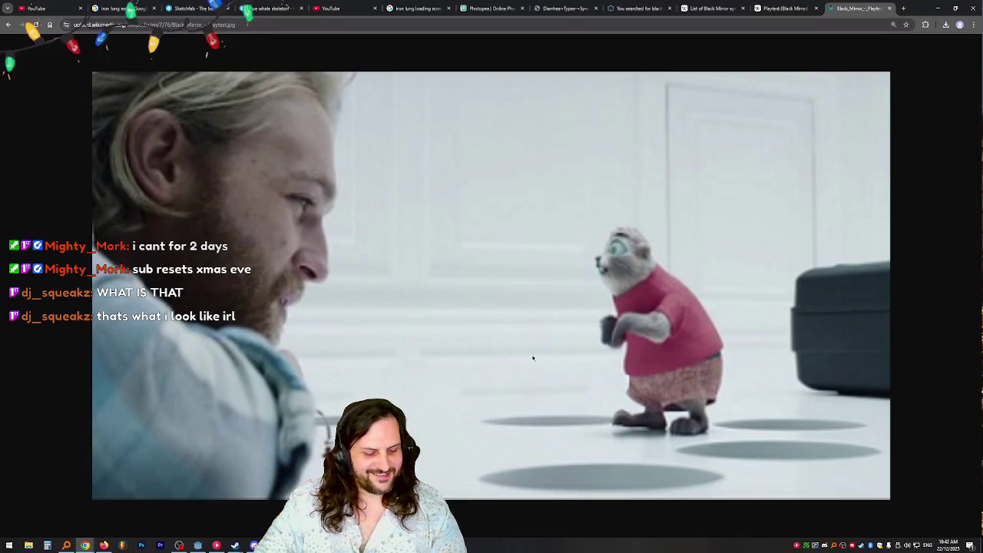
{"action": "key", "text": "ctrl+minus"}
{"action": "key", "text": "ctrl+minus"}
{"action": "key", "text": "ctrl+minus"}
{"action": "key", "text": "ctrl+plus"}
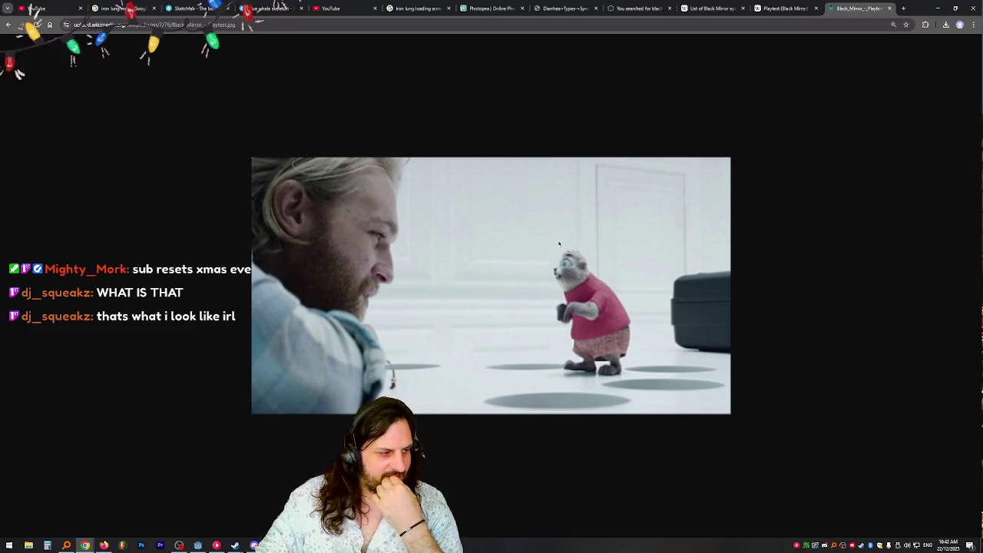
- Close the image, then switch to the episode list and close the Playtest article tab
{"action": "left_click", "coordinate": [889, 8]}
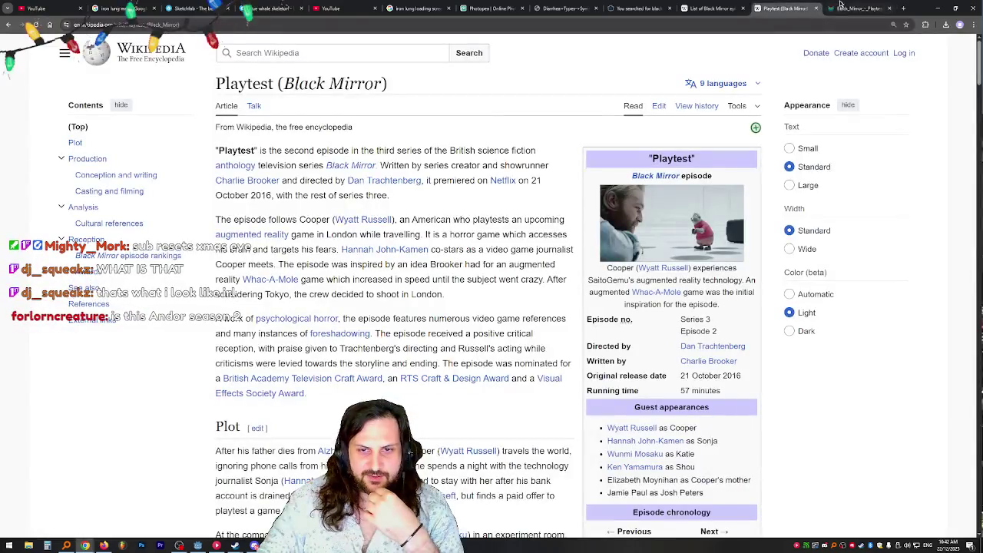
{"action": "scroll", "coordinate": [491, 308], "scroll_direction": "down", "scroll_amount": 3}
{"action": "scroll", "coordinate": [446, 113], "scroll_direction": "up", "scroll_amount": 2}
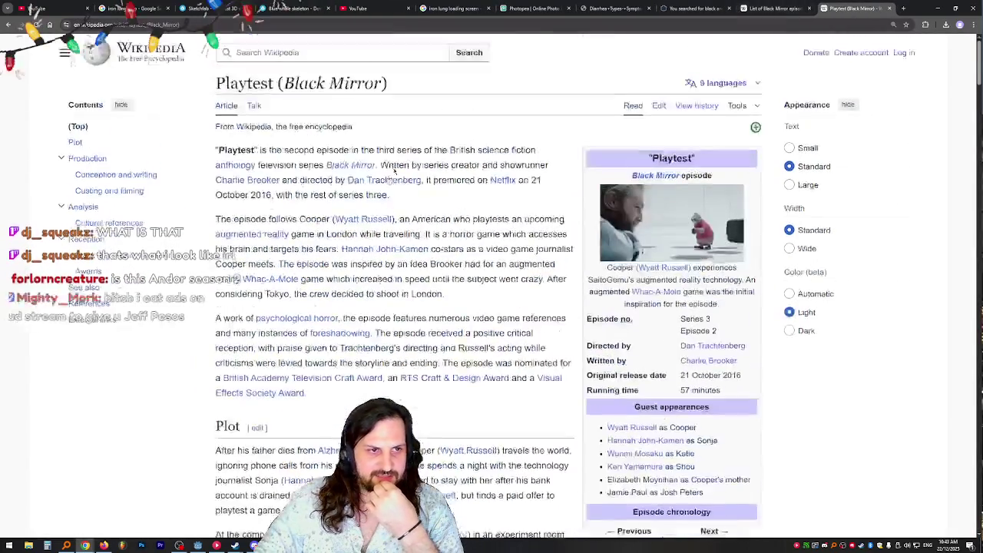
{"action": "scroll", "coordinate": [446, 114], "scroll_direction": "down", "scroll_amount": 10}
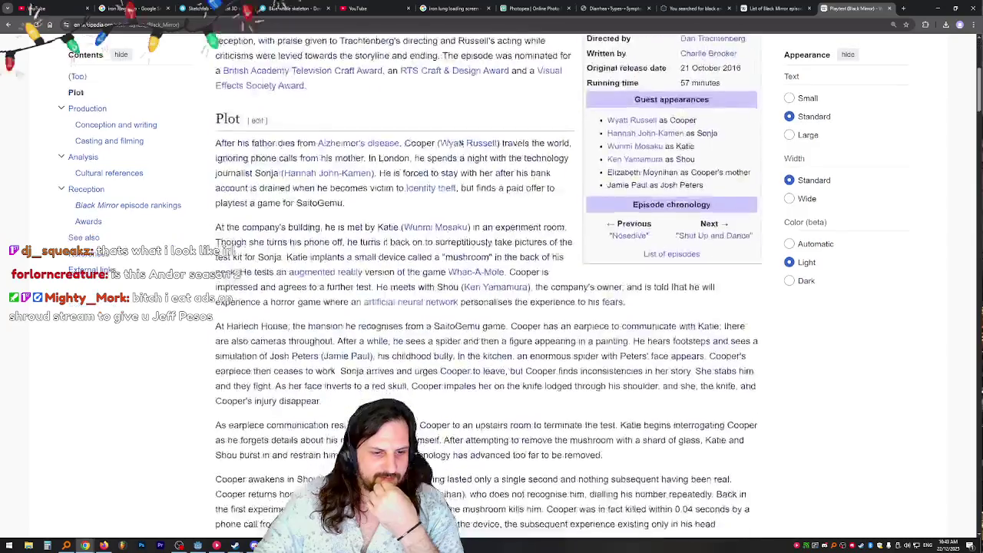
{"action": "left_click", "coordinate": [791, 8]}
{"action": "middle_click", "coordinate": [837, 6]}
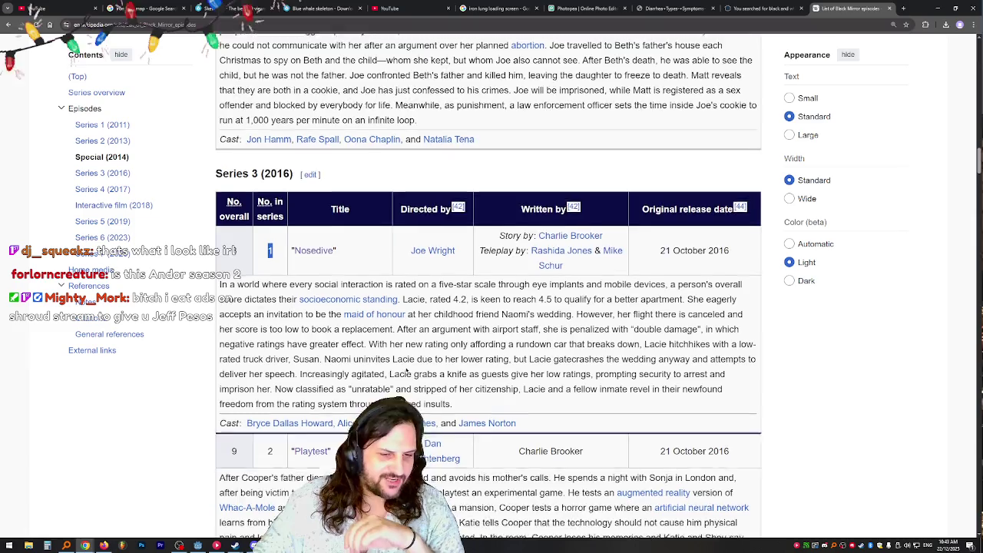
- Read down the episode tables from Series 4 to Bandersnatch, then return to Godot
{"action": "scroll", "coordinate": [319, 345], "scroll_direction": "down", "scroll_amount": 4}
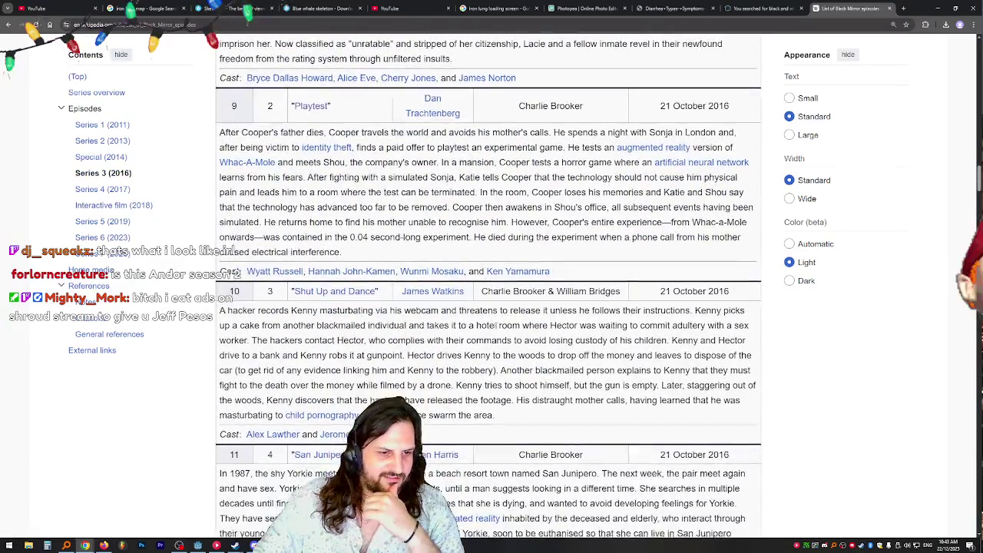
{"action": "scroll", "coordinate": [489, 286], "scroll_direction": "down", "scroll_amount": 1}
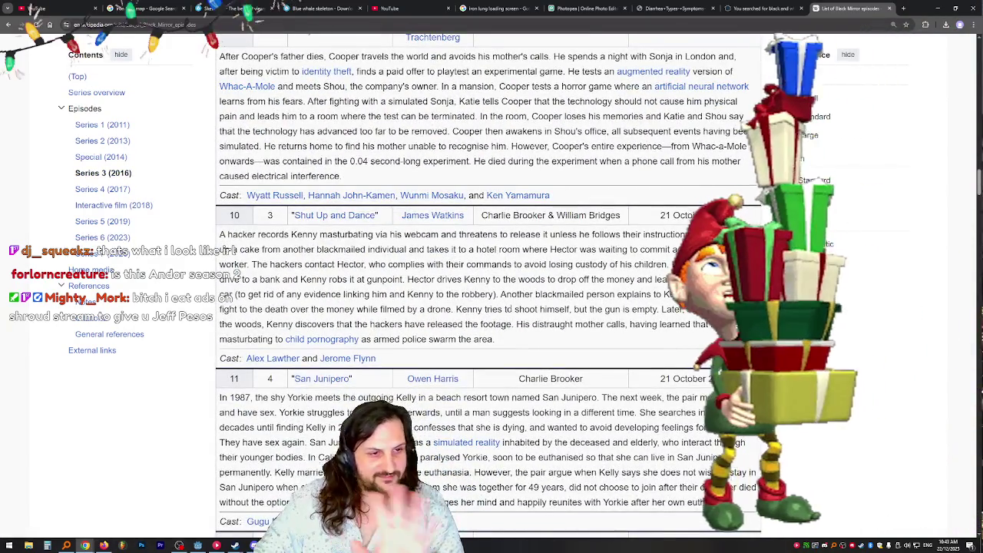
{"action": "scroll", "coordinate": [536, 279], "scroll_direction": "down", "scroll_amount": 2}
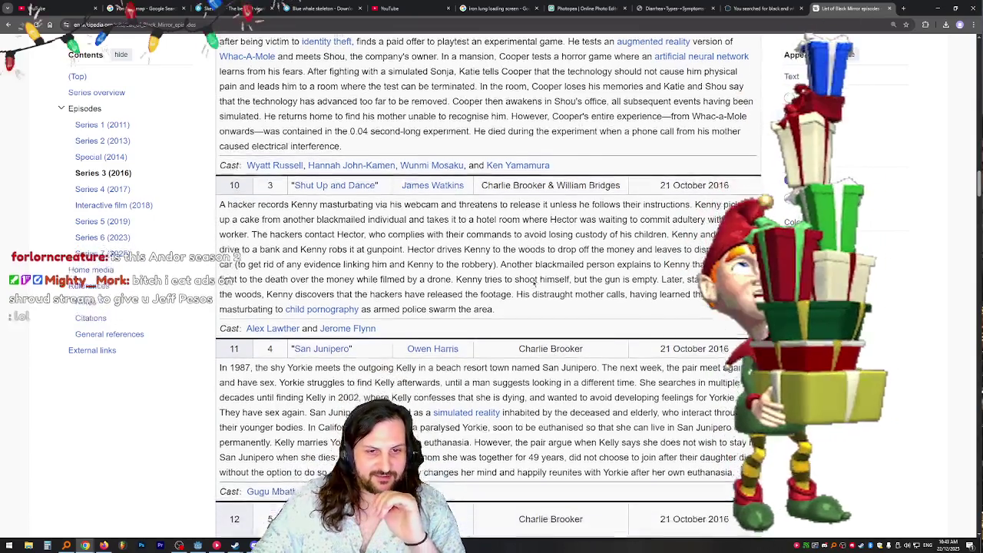
{"action": "scroll", "coordinate": [531, 285], "scroll_direction": "down", "scroll_amount": 2}
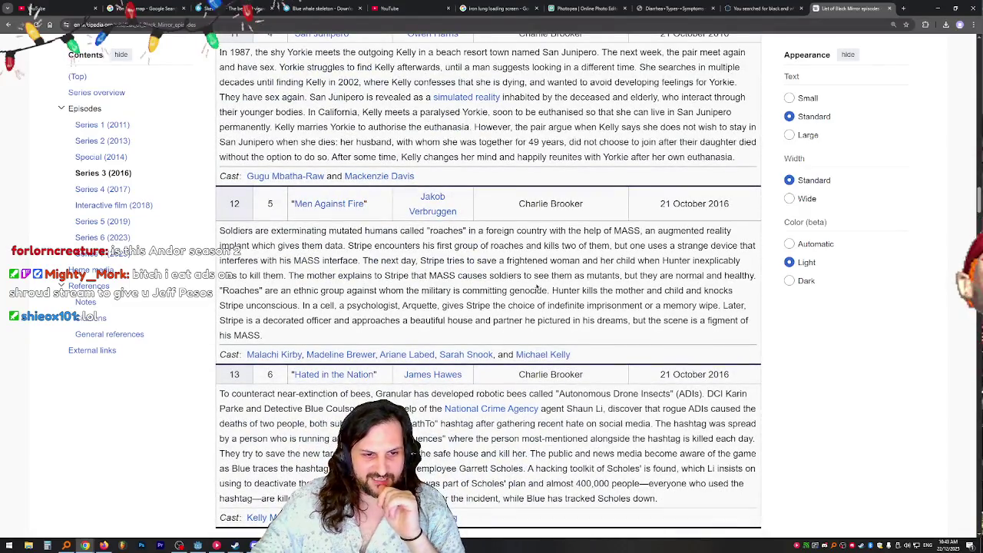
{"action": "scroll", "coordinate": [504, 280], "scroll_direction": "down", "scroll_amount": 1}
{"action": "scroll", "coordinate": [504, 280], "scroll_direction": "down", "scroll_amount": 3}
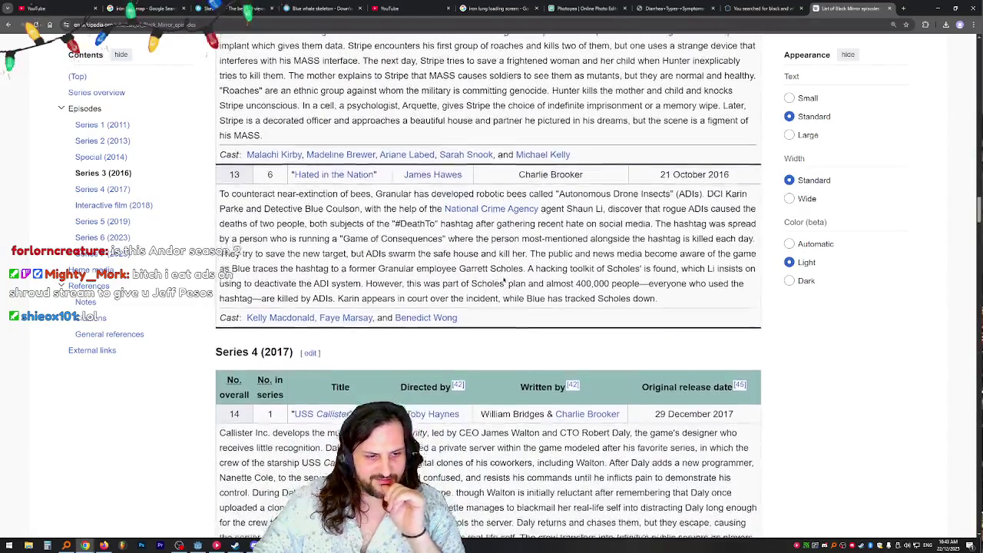
{"action": "scroll", "coordinate": [278, 140], "scroll_direction": "down", "scroll_amount": 1}
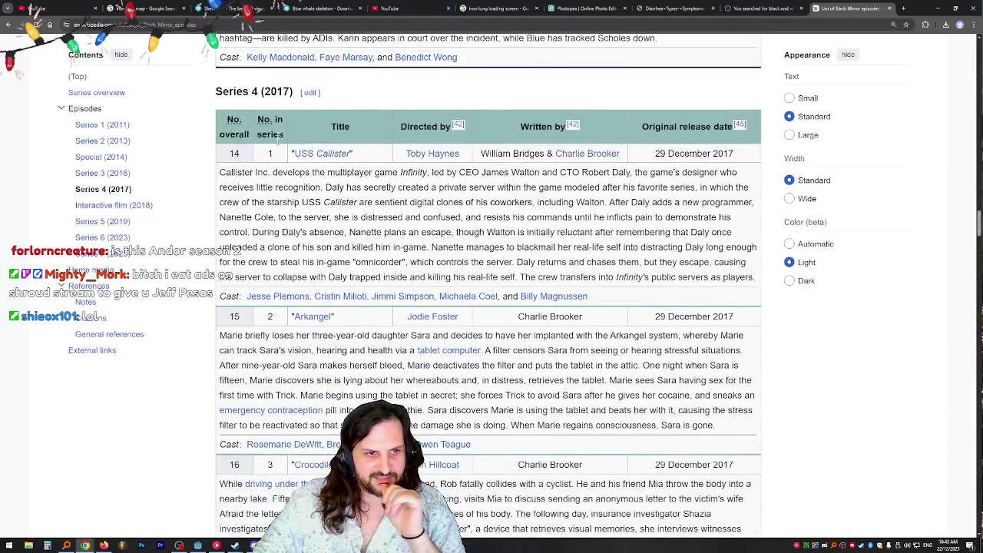
{"action": "scroll", "coordinate": [338, 171], "scroll_direction": "down", "scroll_amount": 2}
{"action": "scroll", "coordinate": [342, 207], "scroll_direction": "up", "scroll_amount": 2}
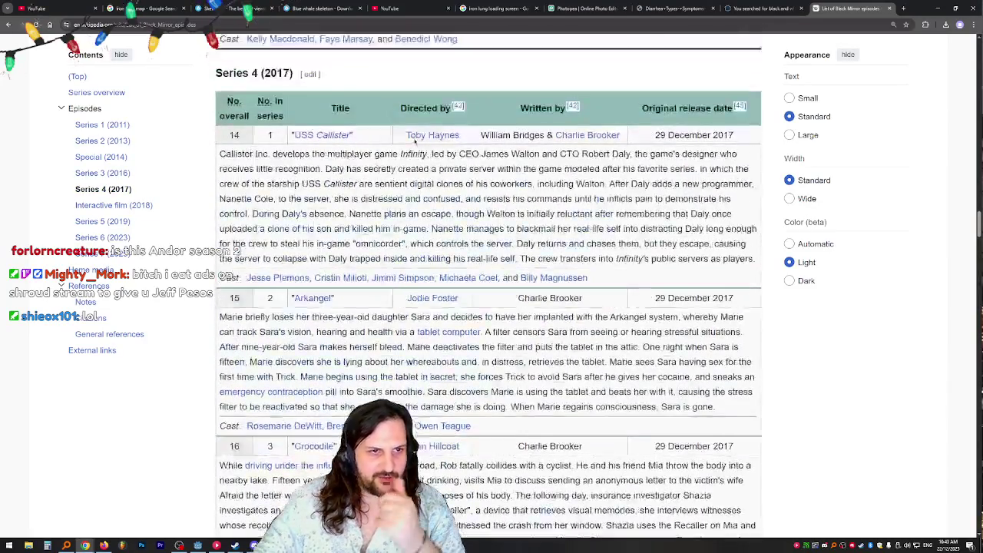
{"action": "scroll", "coordinate": [344, 216], "scroll_direction": "down", "scroll_amount": 2}
{"action": "scroll", "coordinate": [354, 156], "scroll_direction": "down", "scroll_amount": 3}
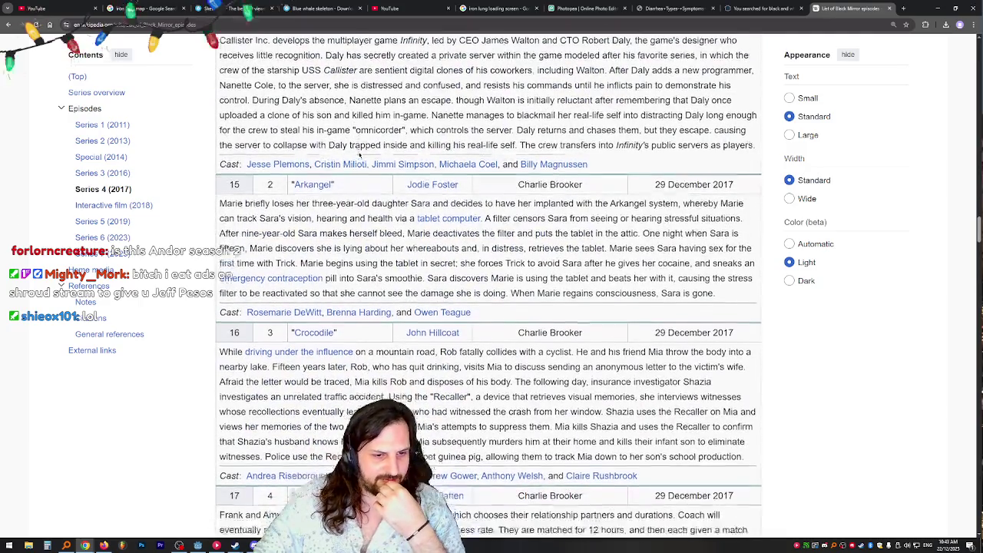
{"action": "scroll", "coordinate": [378, 189], "scroll_direction": "down", "scroll_amount": 2}
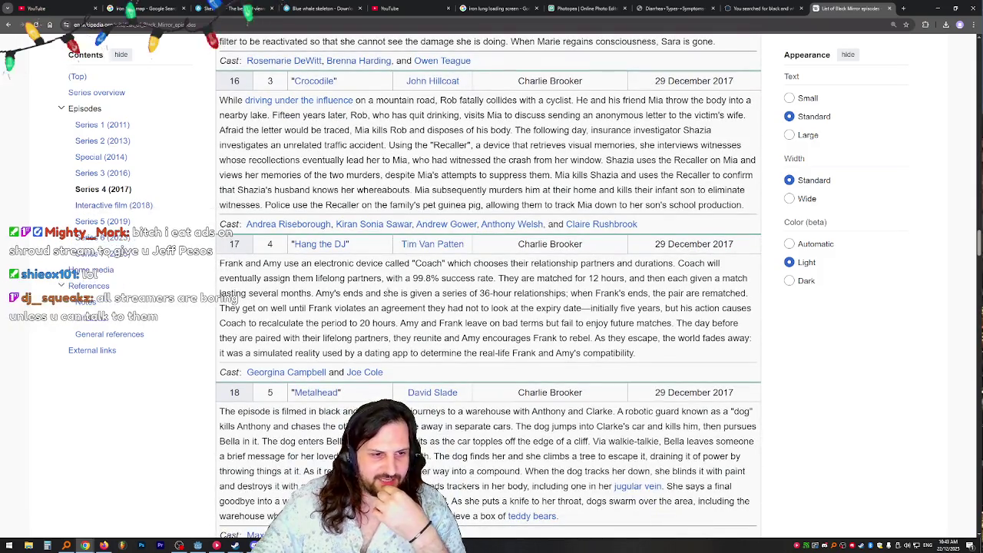
{"action": "scroll", "coordinate": [390, 295], "scroll_direction": "down", "scroll_amount": 1}
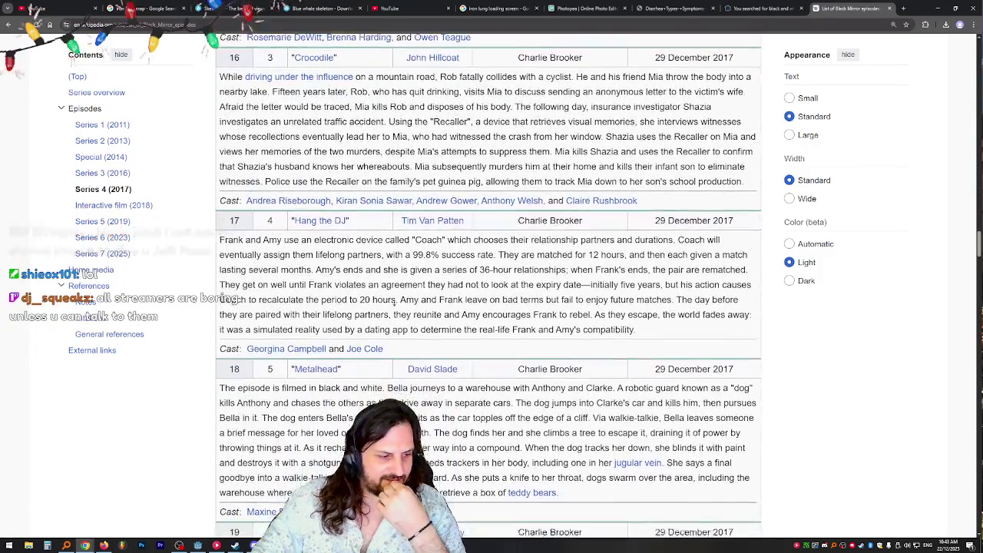
{"action": "scroll", "coordinate": [446, 279], "scroll_direction": "down", "scroll_amount": 5}
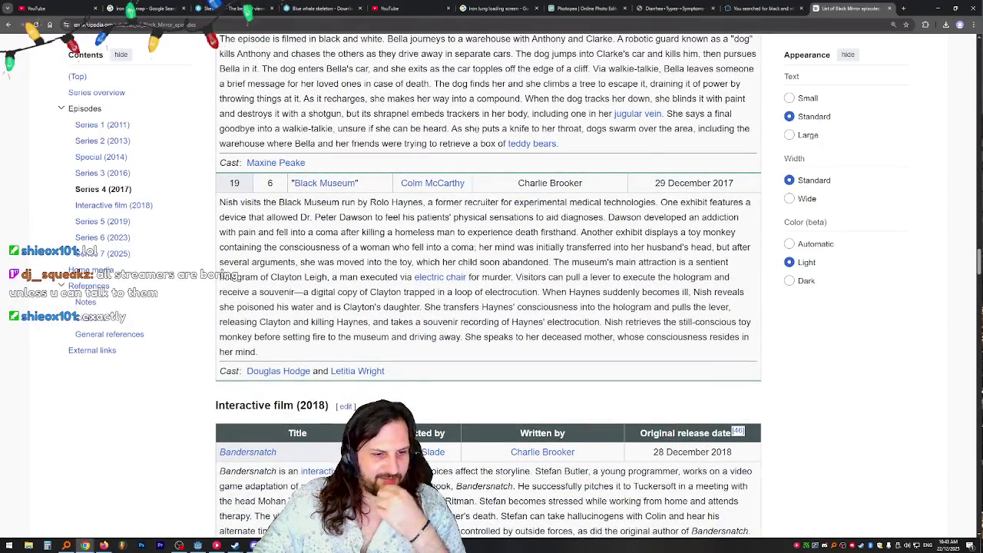
{"action": "scroll", "coordinate": [503, 227], "scroll_direction": "down", "scroll_amount": 1}
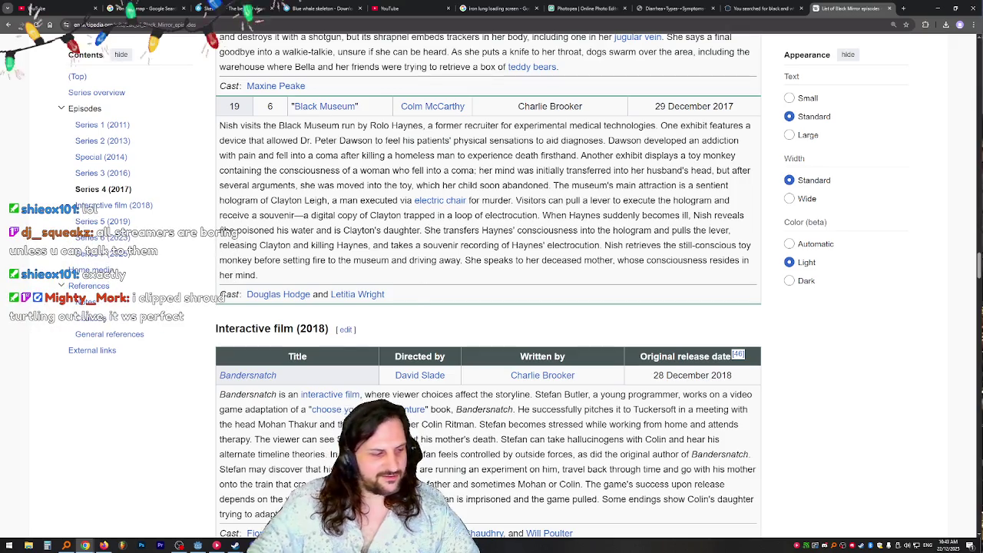
{"action": "key", "text": "alt+Tab"}
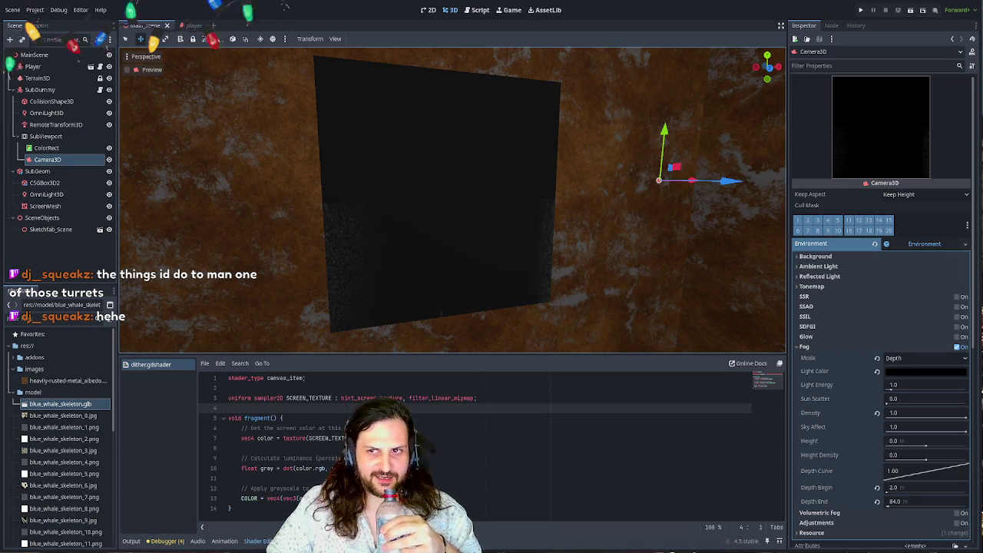
- Orbit the viewport to face the dark screen wall, run the game with F5, then stop it
{"action": "left_click_drag", "start_coordinate": [415, 173], "coordinate": [448, 174]}
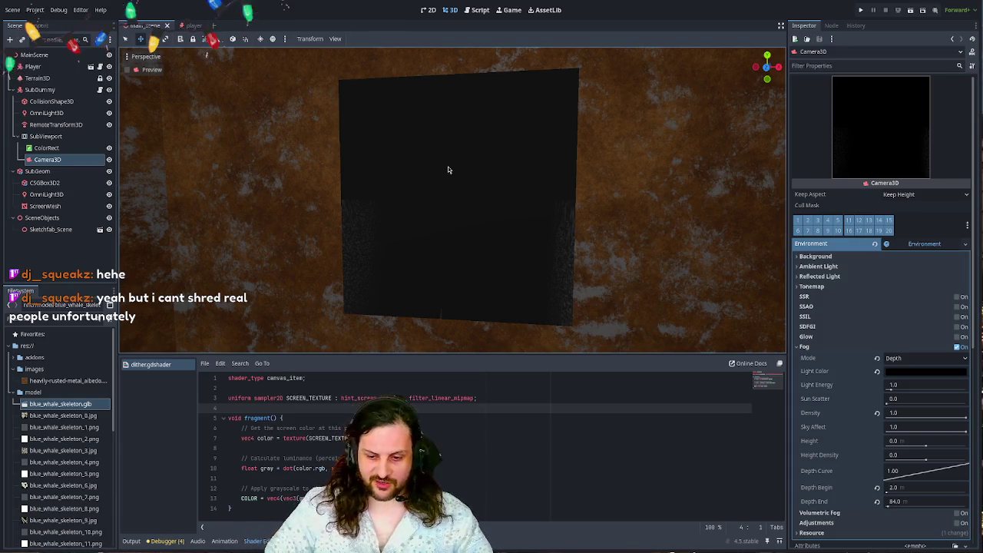
{"action": "mouse_move", "coordinate": [458, 235]}
{"action": "left_mouse_down"}
{"action": "mouse_move", "coordinate": [487, 215]}
{"action": "mouse_move", "coordinate": [466, 248]}
{"action": "mouse_move", "coordinate": [475, 238]}
{"action": "left_mouse_up"}
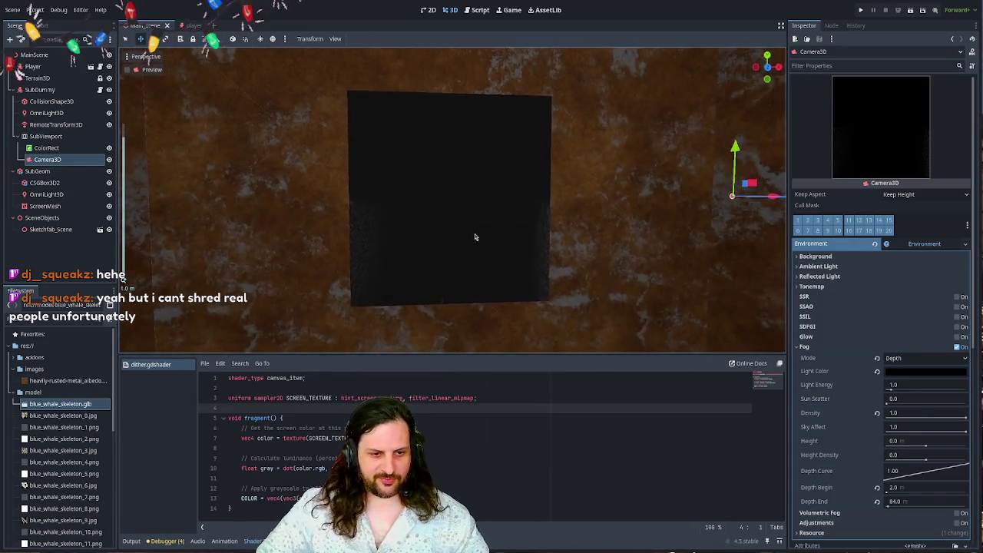
{"action": "scroll", "coordinate": [475, 238], "scroll_direction": "up", "scroll_amount": 3}
{"action": "left_click_drag", "start_coordinate": [480, 179], "coordinate": [476, 195]}
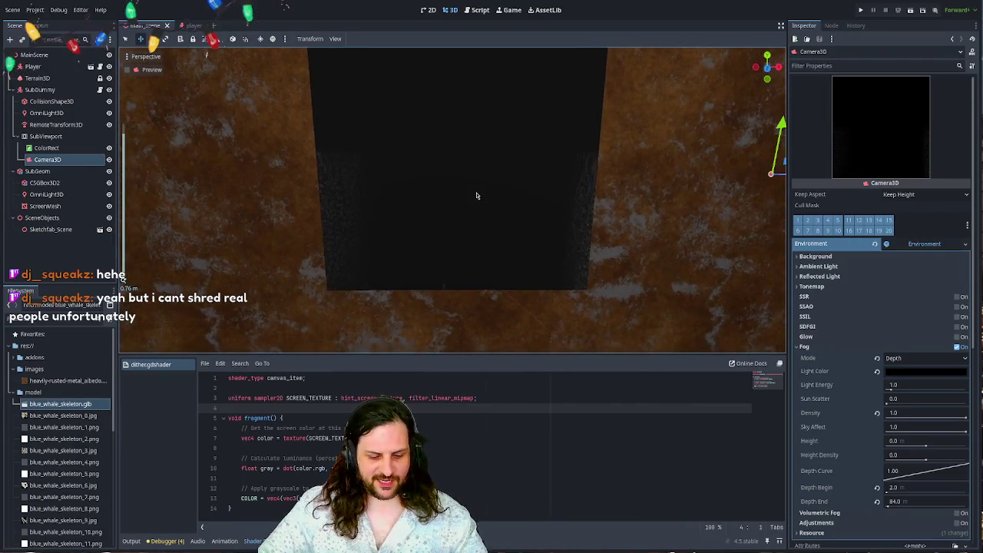
{"action": "key", "text": "F5"}
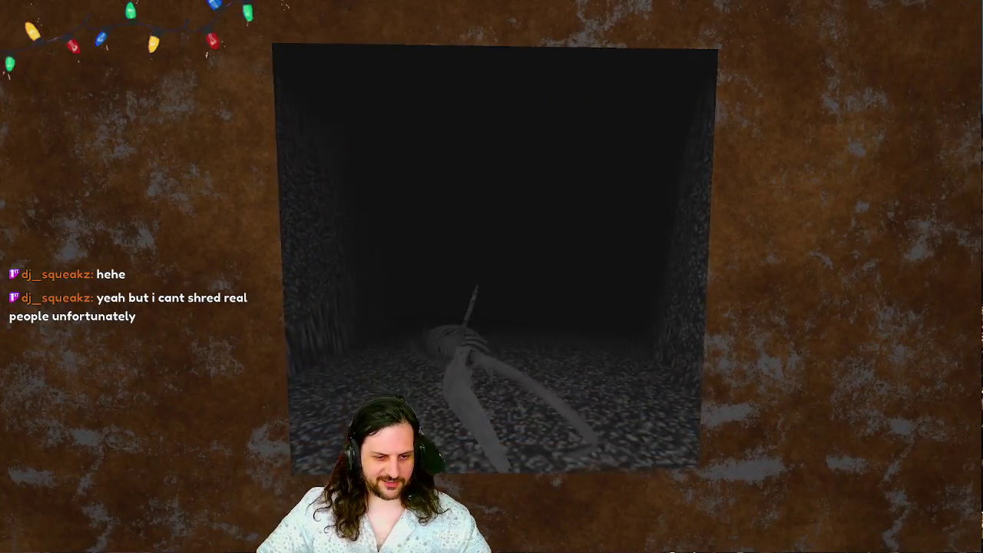
{"action": "key", "text": "Escape"}
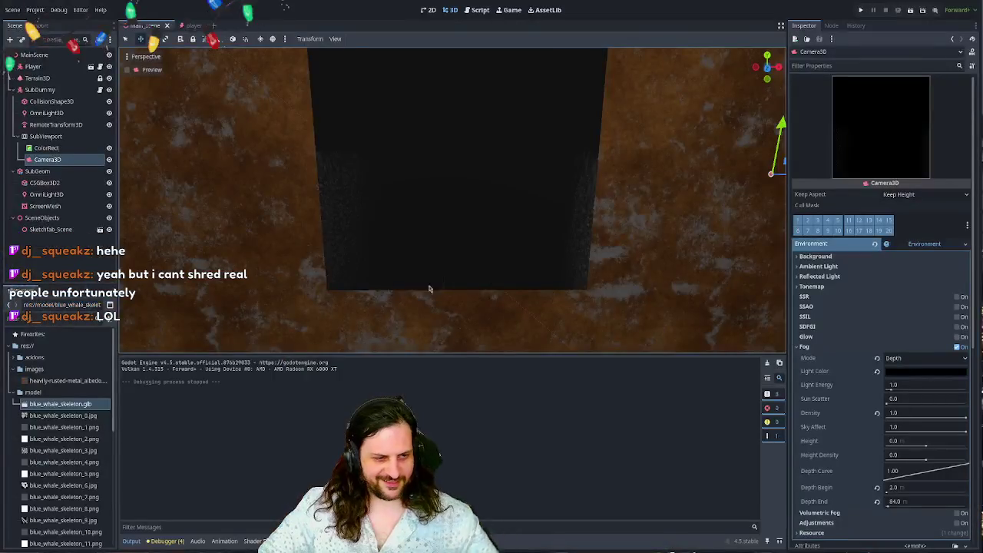
- In SubDummy's sub_dummy.gd, delete the jump-handling block and spare blank line, then run with F5
{"action": "left_click", "coordinate": [68, 90]}
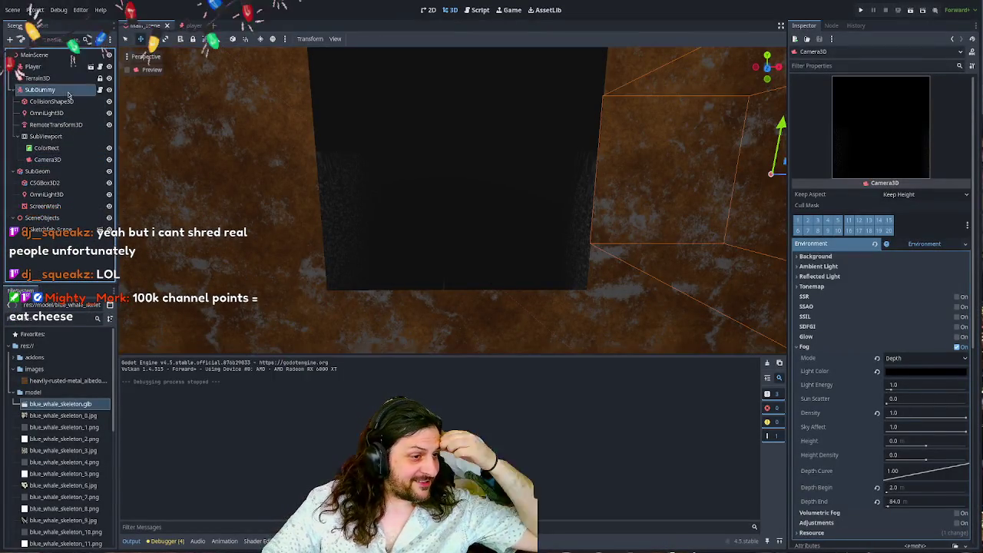
{"action": "left_click", "coordinate": [99, 90]}
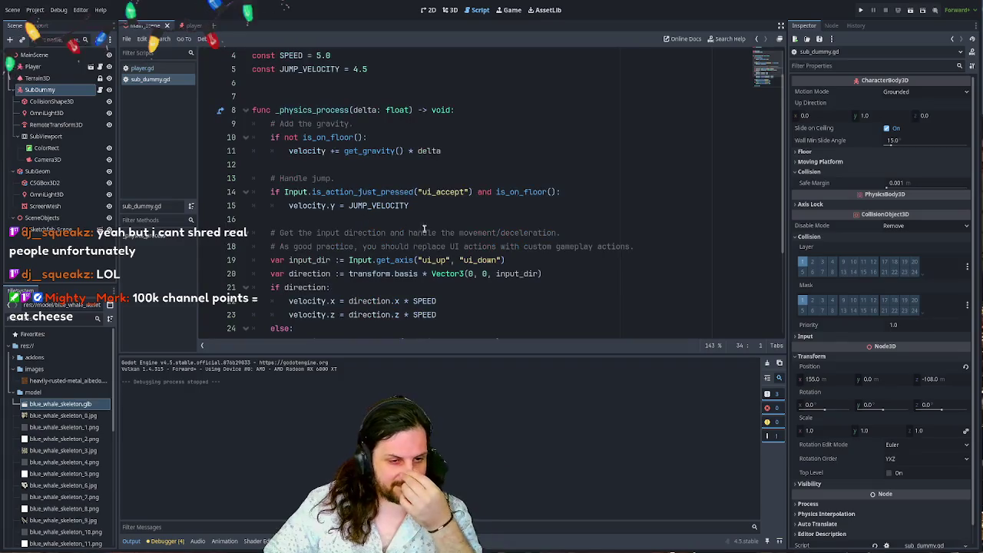
{"action": "left_click_drag", "start_coordinate": [415, 206], "coordinate": [289, 171]}
{"action": "key", "text": "BackSpace"}
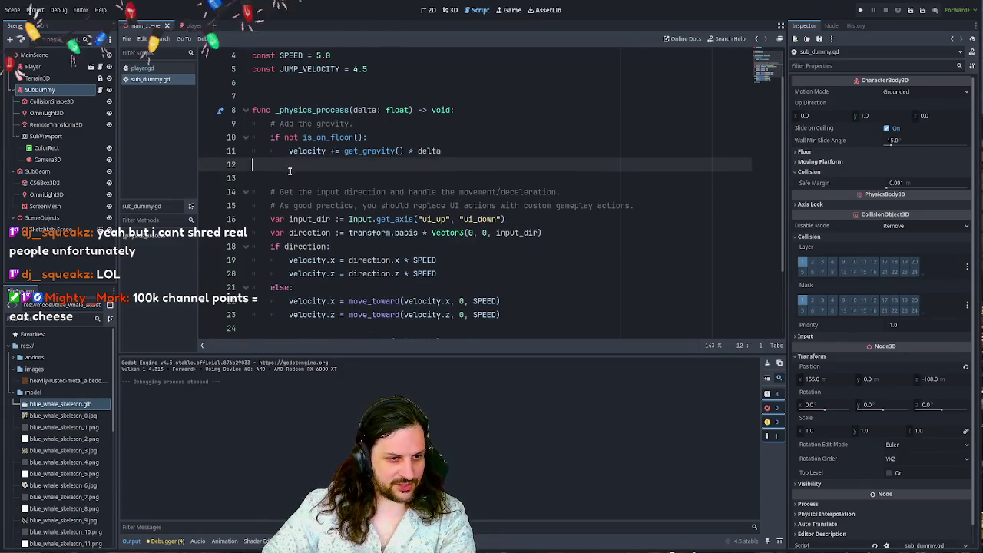
{"action": "key", "text": "BackSpace"}
{"action": "left_click", "coordinate": [486, 159]}
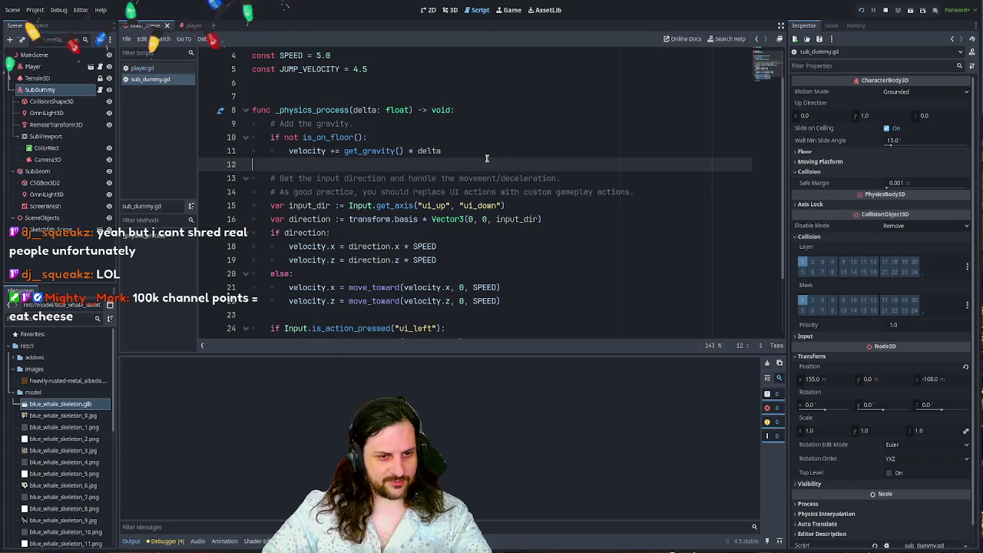
{"action": "key", "text": "F5"}
- Walk and turn through the room to the whale-skeleton screen, then stop the game with F8
{"action": "key", "text": "Up"}
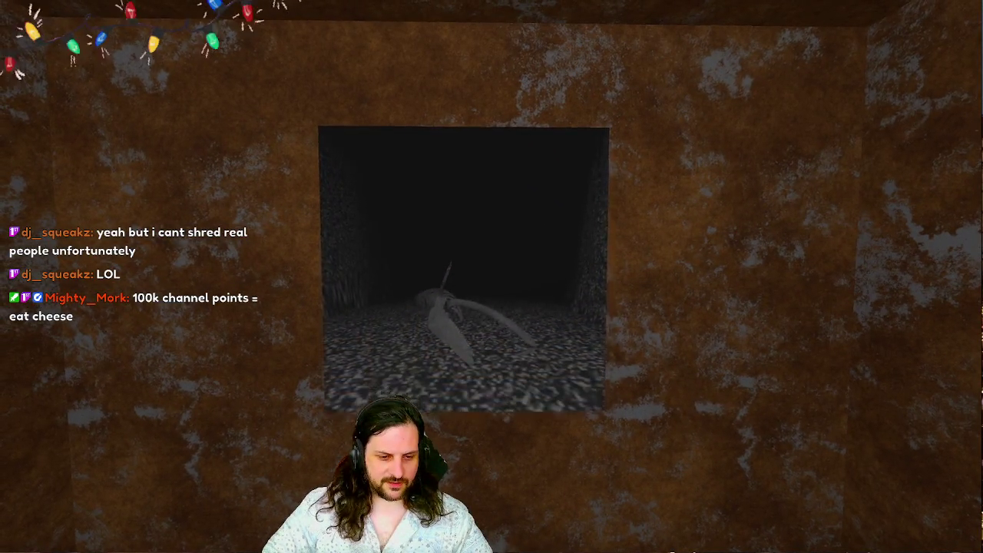
{"action": "key", "text": "Down"}
{"action": "key", "text": "Left"}
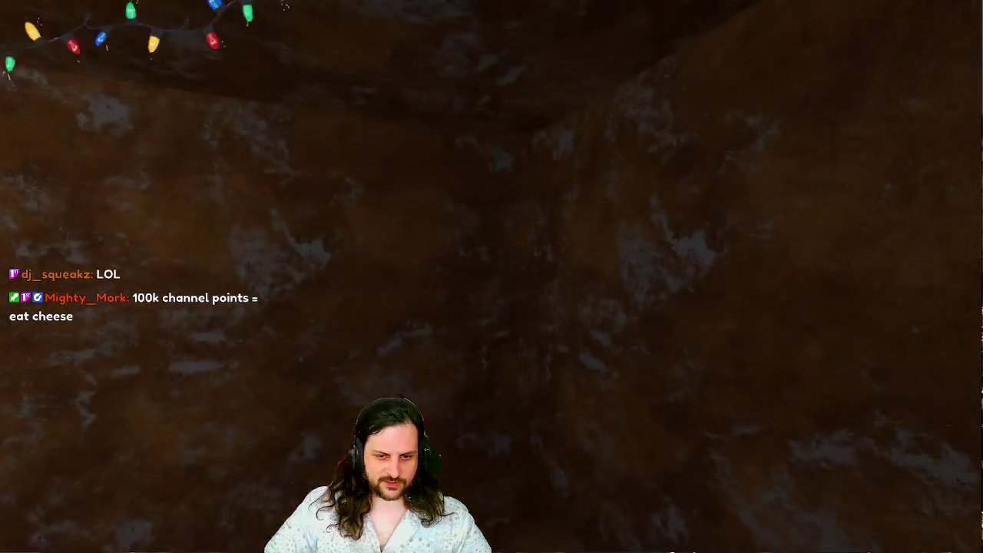
{"action": "key", "text": "Right"}
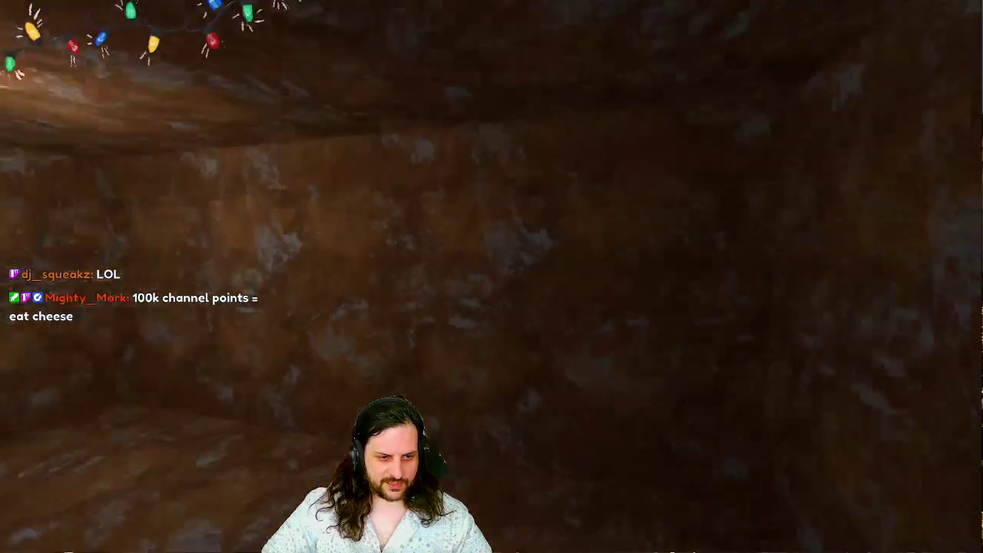
{"action": "key", "text": "Left"}
{"action": "key", "text": "Up"}
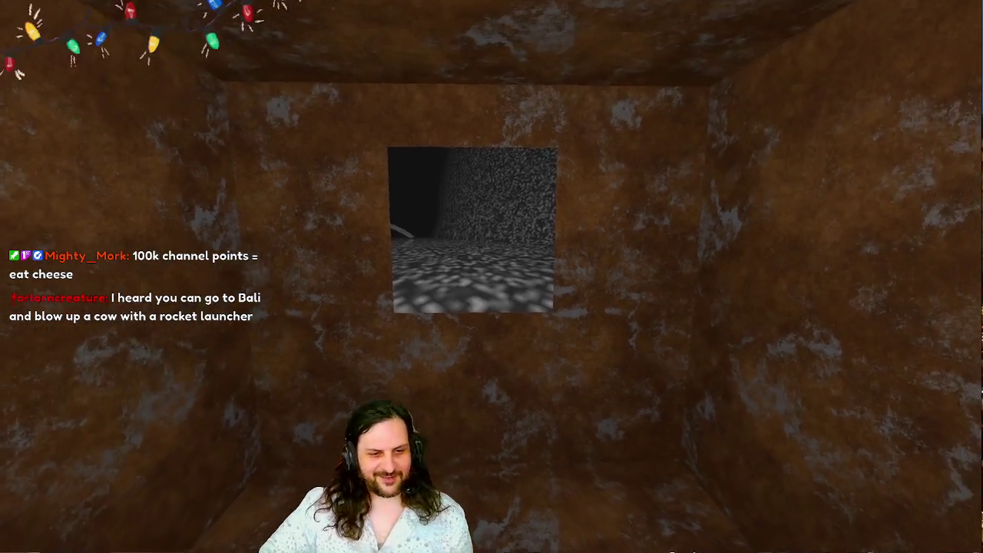
{"action": "key", "text": "w"}
{"action": "key", "text": "s"}
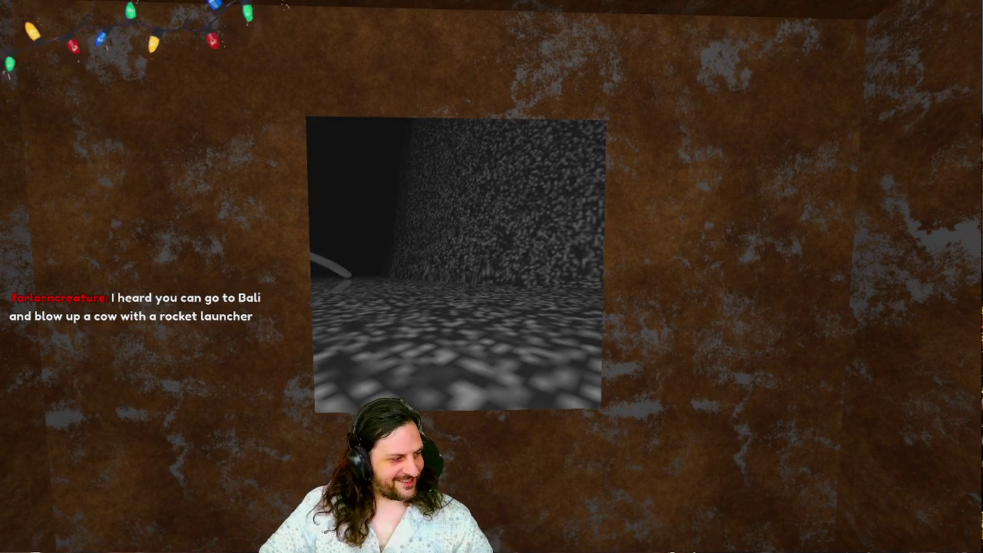
{"action": "mouse_move", "coordinate": [492, 277]}
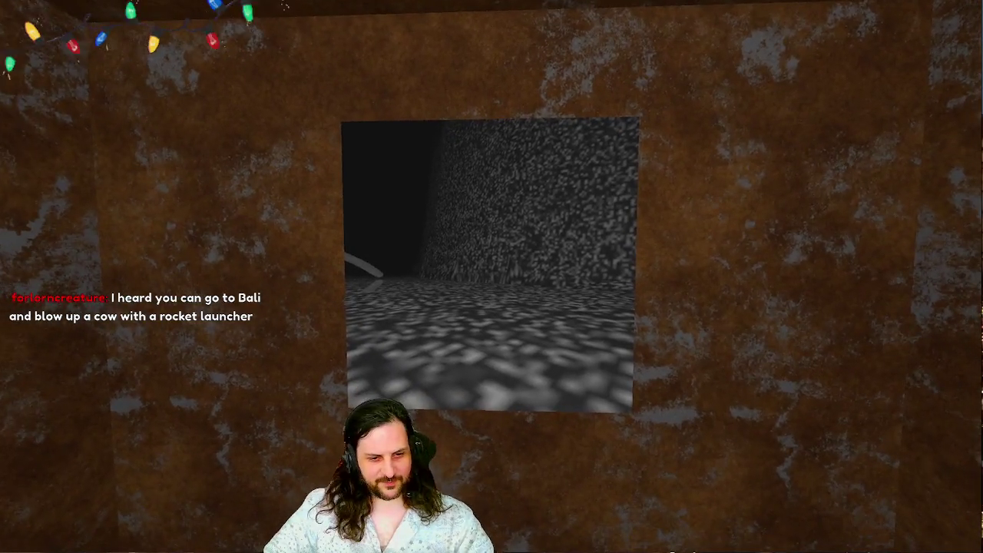
{"action": "key", "text": "F8"}
- Shrink the output panel and place the cursor at the ends of lines 15 and 22
{"action": "left_click", "coordinate": [538, 206]}
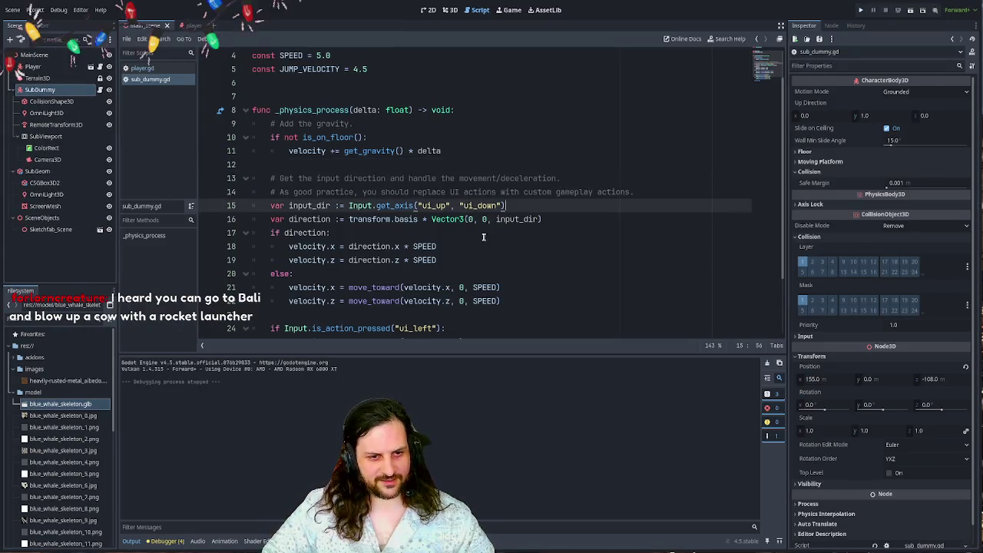
{"action": "left_click_drag", "start_coordinate": [450, 355], "coordinate": [450, 400]}
{"action": "left_click", "coordinate": [538, 301]}
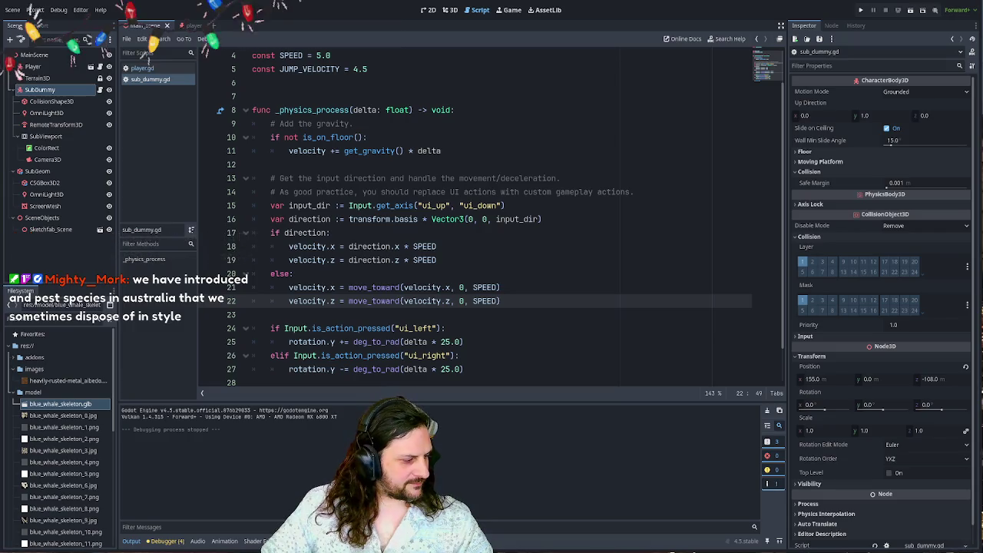
- Switch from Godot to Chrome's Google Images results for 'bali' and scroll them
{"action": "key", "text": "alt+Tab"}
{"action": "scroll", "coordinate": [450, 266], "scroll_direction": "down", "scroll_amount": 1}
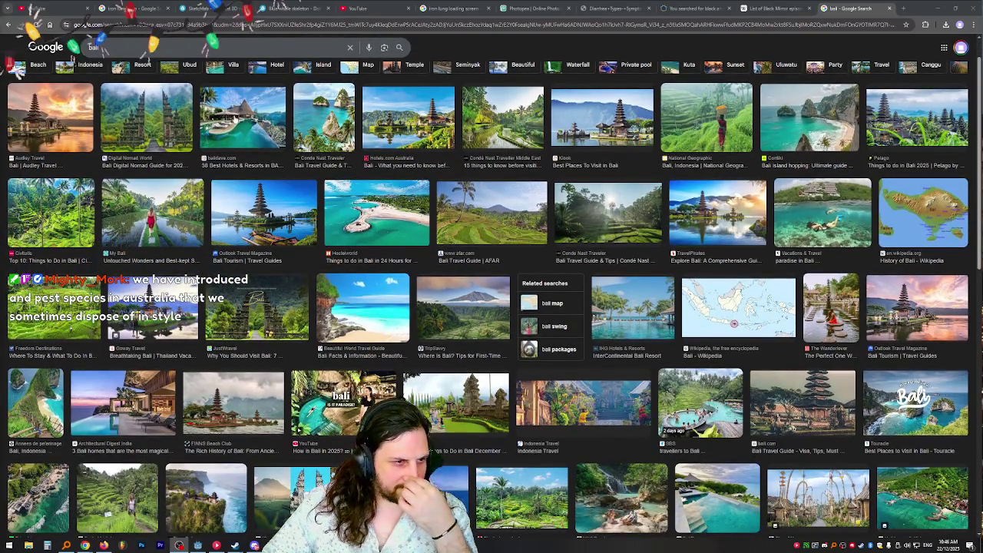
- Preview the '38 Best Hotels & Resorts in Bali' image, scroll more results, then return to Godot
{"action": "left_click", "coordinate": [245, 123]}
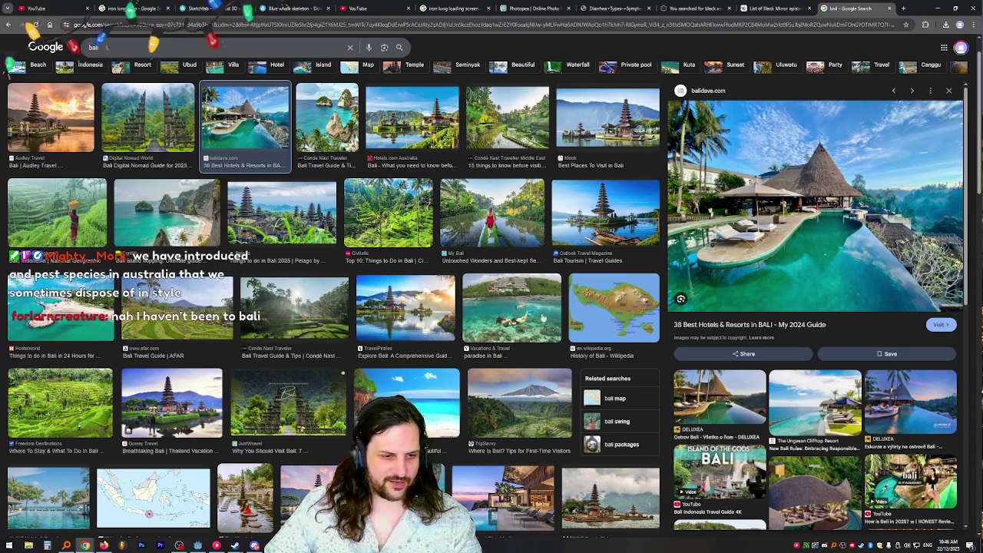
{"action": "scroll", "coordinate": [332, 317], "scroll_direction": "down", "scroll_amount": 3}
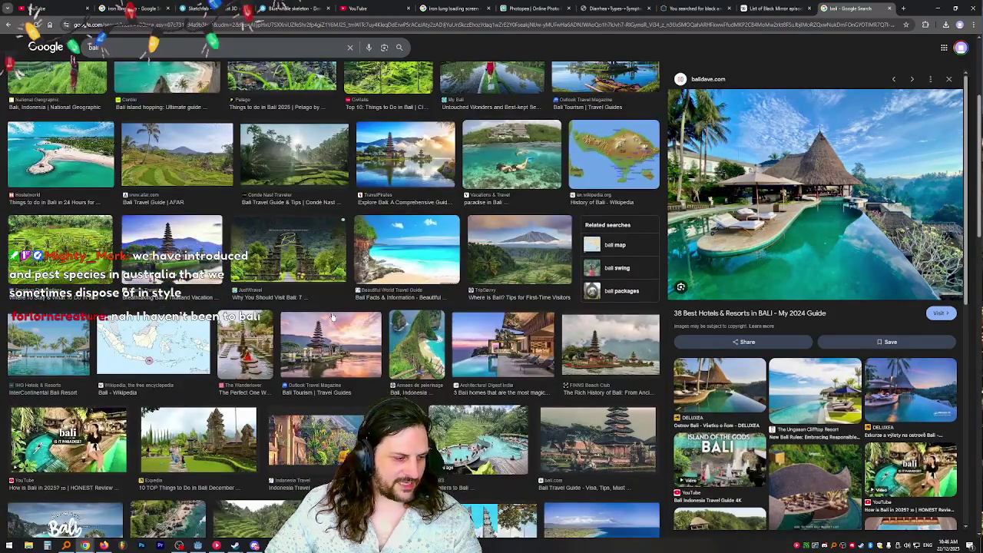
{"action": "scroll", "coordinate": [332, 315], "scroll_direction": "down", "scroll_amount": 4}
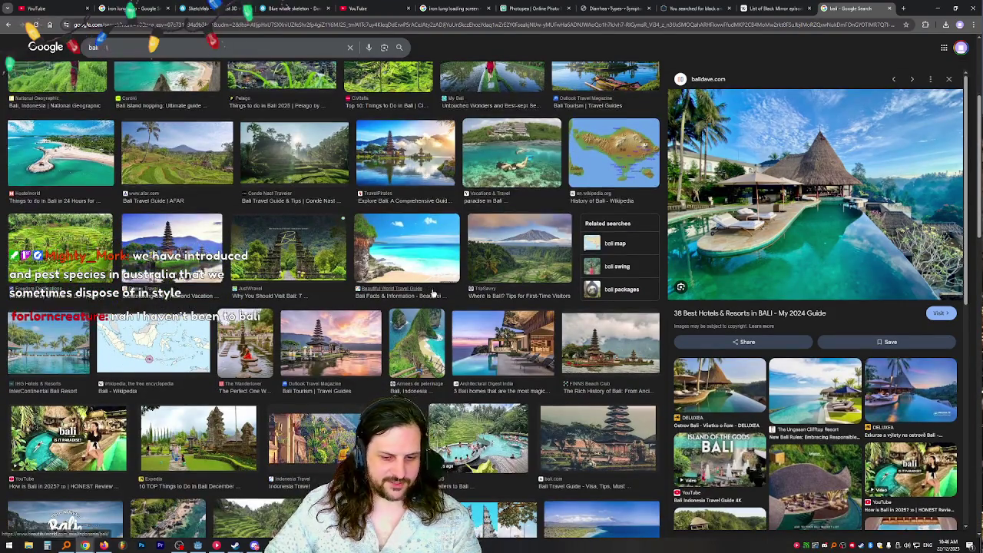
{"action": "scroll", "coordinate": [329, 265], "scroll_direction": "down", "scroll_amount": 4}
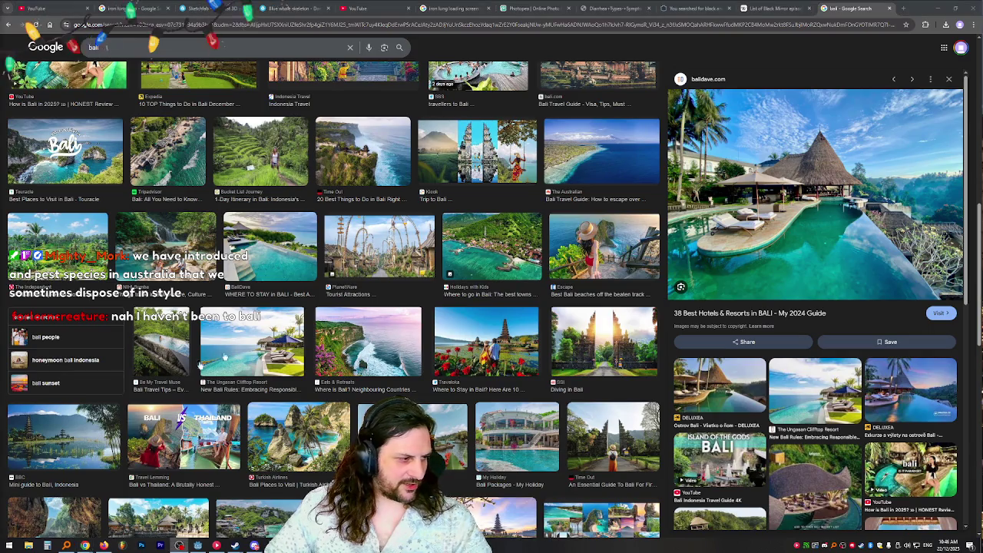
{"action": "key", "text": "alt+Tab"}
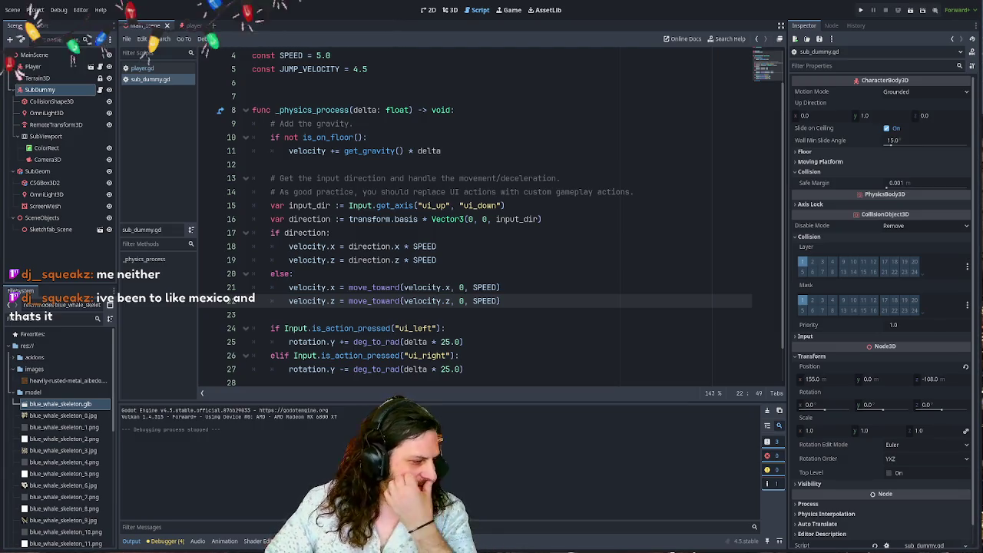
- Scroll the Google Flights fare calendar and flight cards from Perth, then switch back away
{"action": "key", "text": "alt+Tab"}
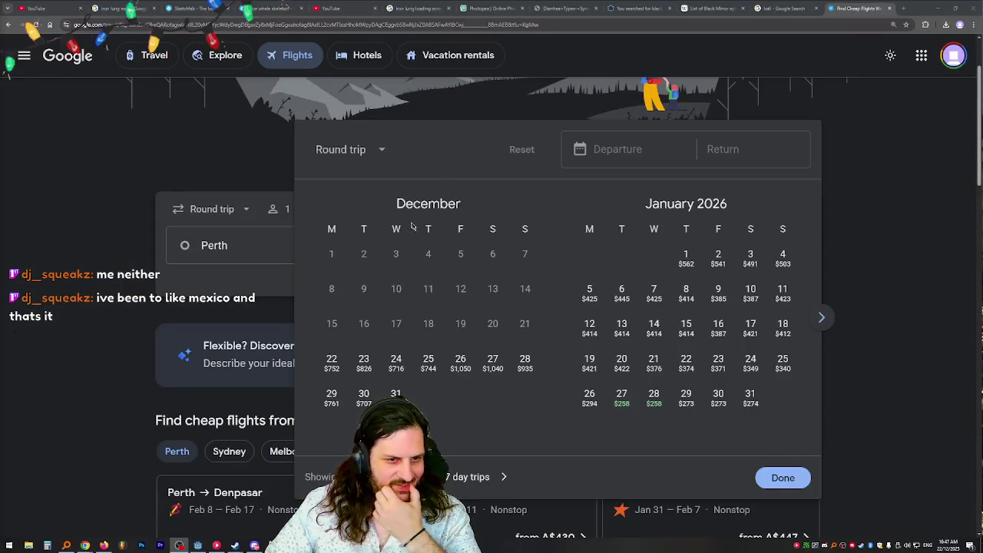
{"action": "scroll", "coordinate": [499, 357], "scroll_direction": "down", "scroll_amount": 1}
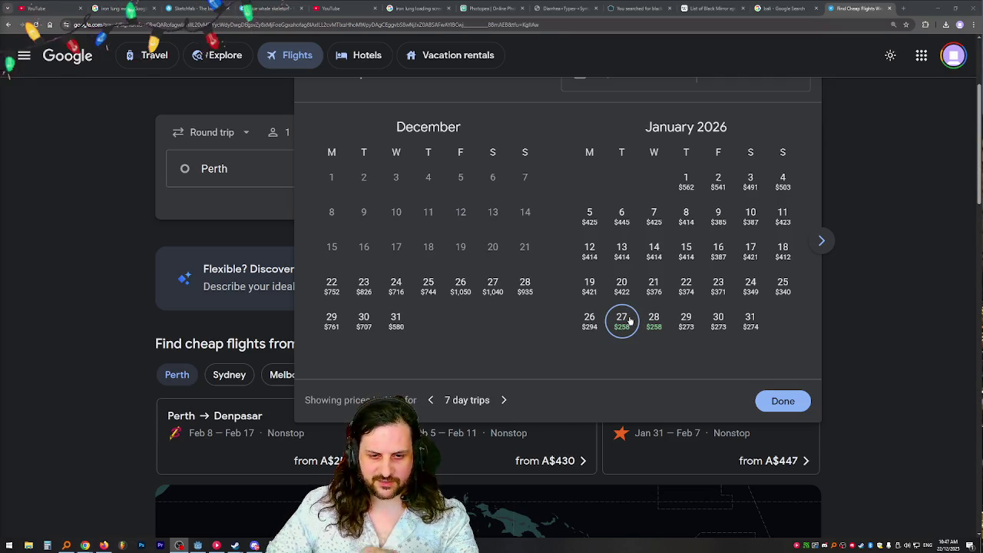
{"action": "scroll", "coordinate": [625, 324], "scroll_direction": "down", "scroll_amount": 3}
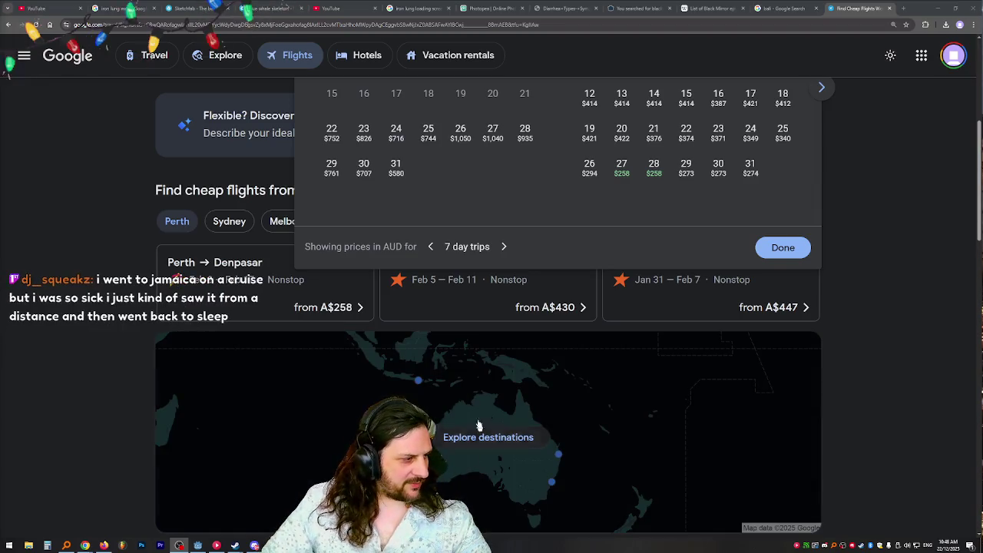
{"action": "scroll", "coordinate": [484, 399], "scroll_direction": "down", "scroll_amount": 1}
{"action": "scroll", "coordinate": [486, 393], "scroll_direction": "down", "scroll_amount": 1}
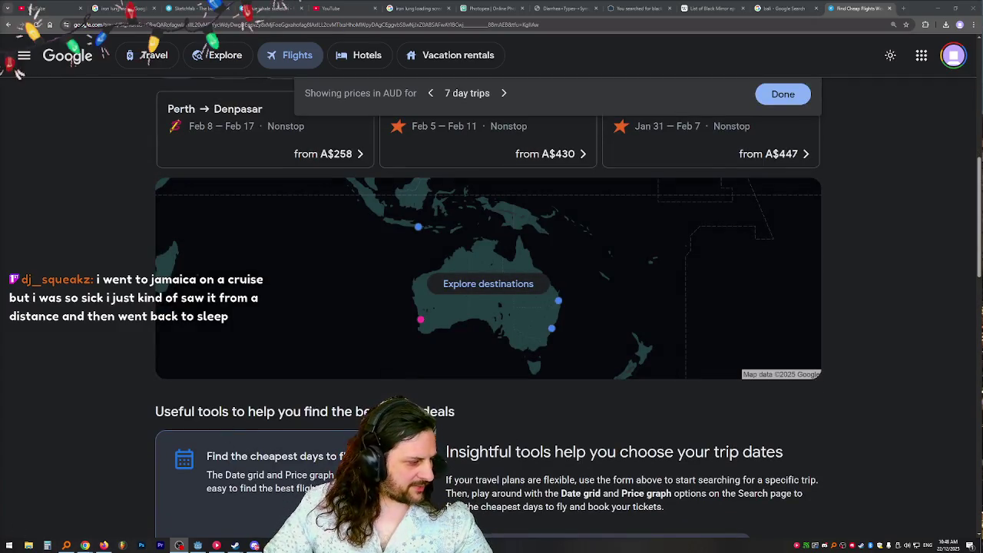
{"action": "key", "text": "alt+Tab"}
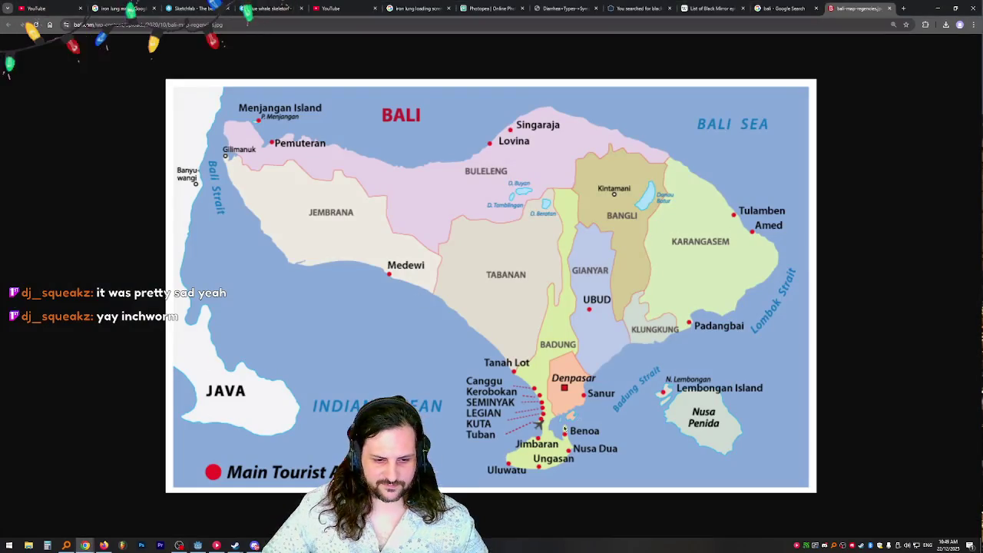
- Zoom and pan the Bali regencies map around Denpasar and Kuta, then return to Godot
{"action": "scroll", "coordinate": [346, 129], "scroll_direction": "up", "scroll_amount": 2}
{"action": "scroll", "coordinate": [631, 358], "scroll_direction": "down", "scroll_amount": 2}
{"action": "scroll", "coordinate": [631, 357], "scroll_direction": "down", "scroll_amount": 3}
{"action": "scroll", "coordinate": [614, 338], "scroll_direction": "right", "scroll_amount": 2}
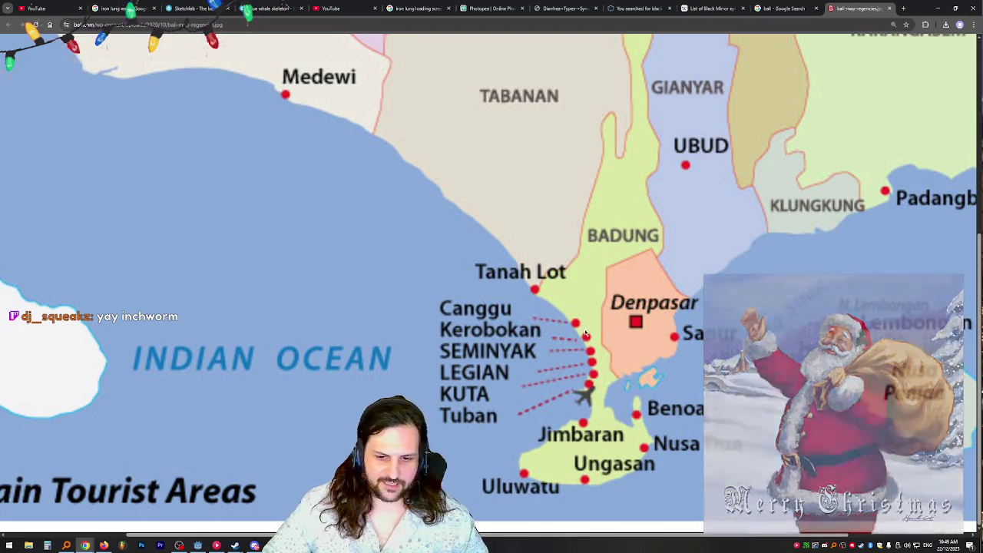
{"action": "key", "text": "ctrl+minus"}
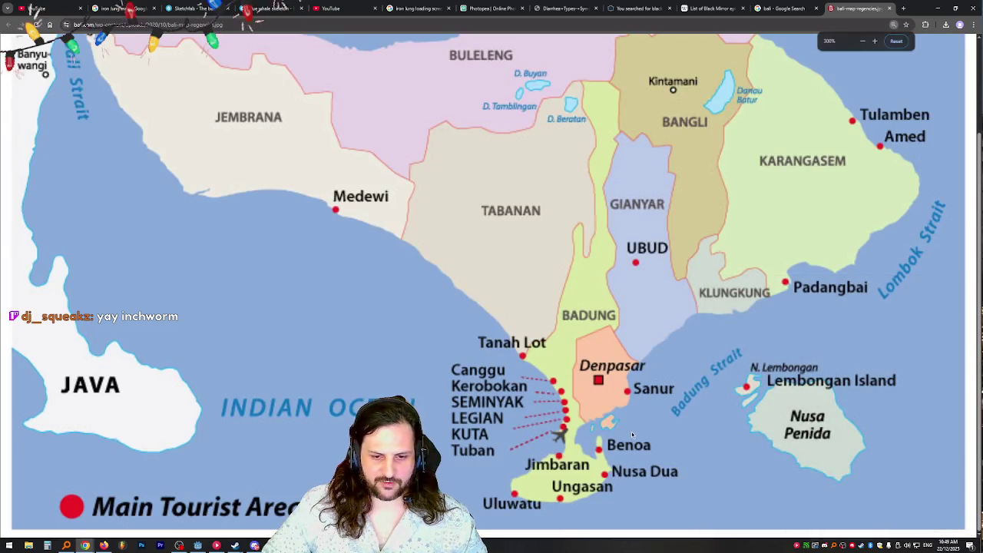
{"action": "key", "text": "ctrl+plus"}
{"action": "key", "text": "ctrl+plus"}
{"action": "scroll", "coordinate": [616, 384], "scroll_direction": "down", "scroll_amount": 1}
{"action": "scroll", "coordinate": [615, 384], "scroll_direction": "right", "scroll_amount": 5}
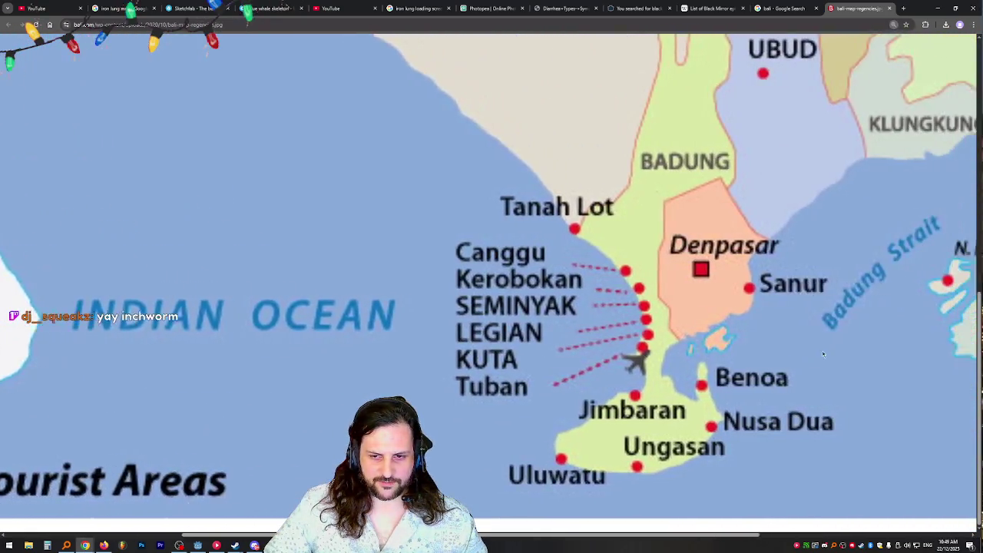
{"action": "key", "text": "ctrl+0"}
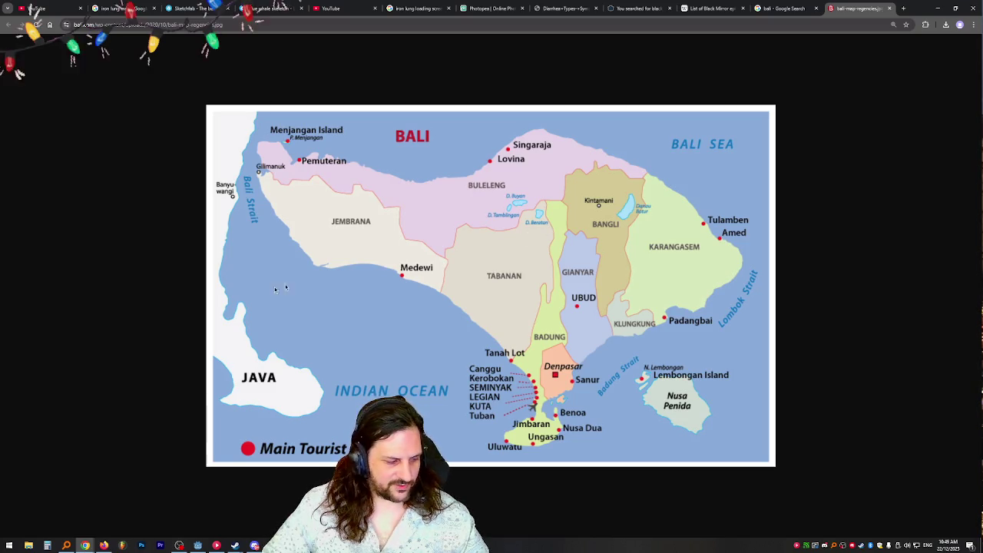
{"action": "key", "text": "alt+Tab"}
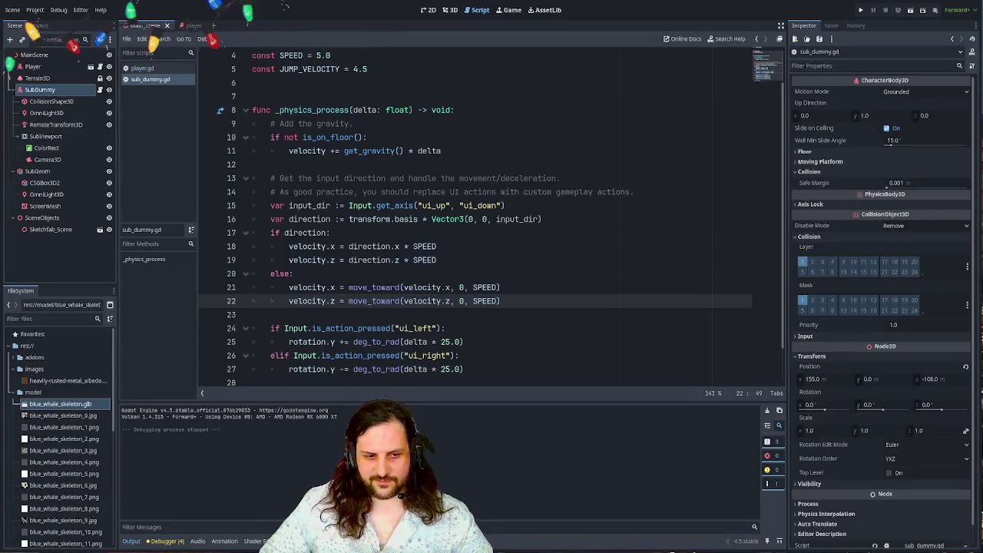
- Open the player scene, select the Head node and orbit the 3D view around it
{"action": "left_click", "coordinate": [188, 25]}
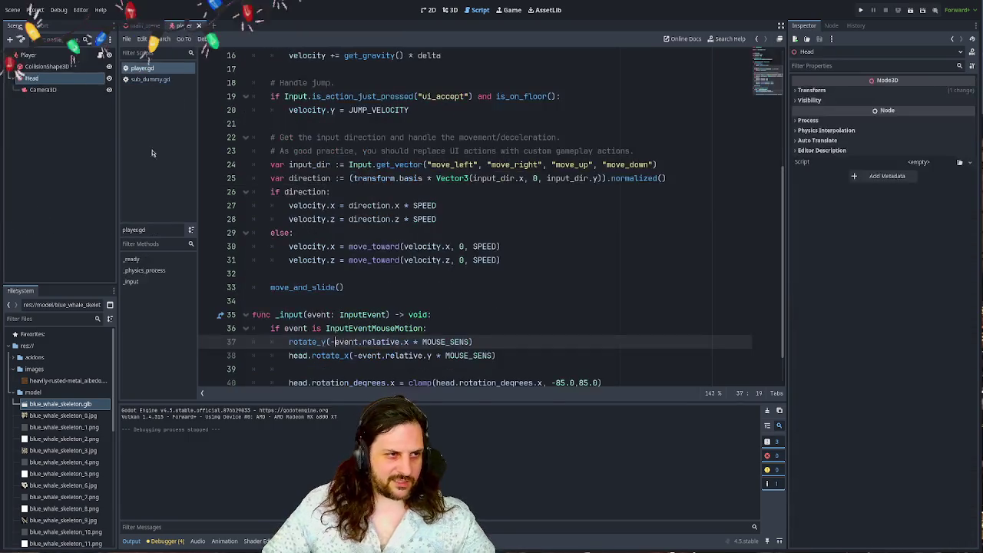
{"action": "left_click", "coordinate": [39, 57]}
{"action": "left_click", "coordinate": [44, 78]}
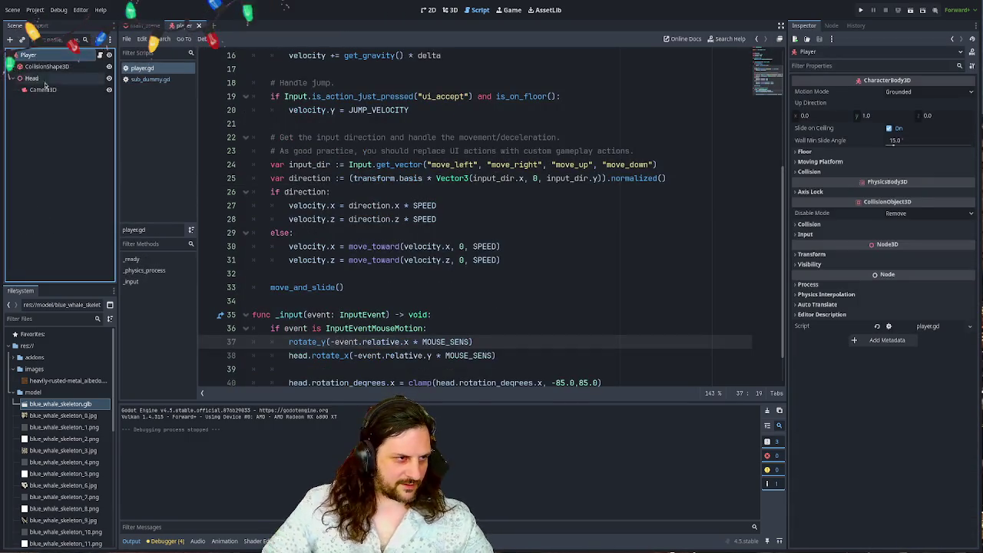
{"action": "left_click", "coordinate": [449, 10]}
{"action": "scroll", "coordinate": [448, 148], "scroll_direction": "up", "scroll_amount": 2}
{"action": "left_click_drag", "start_coordinate": [448, 148], "coordinate": [384, 169]}
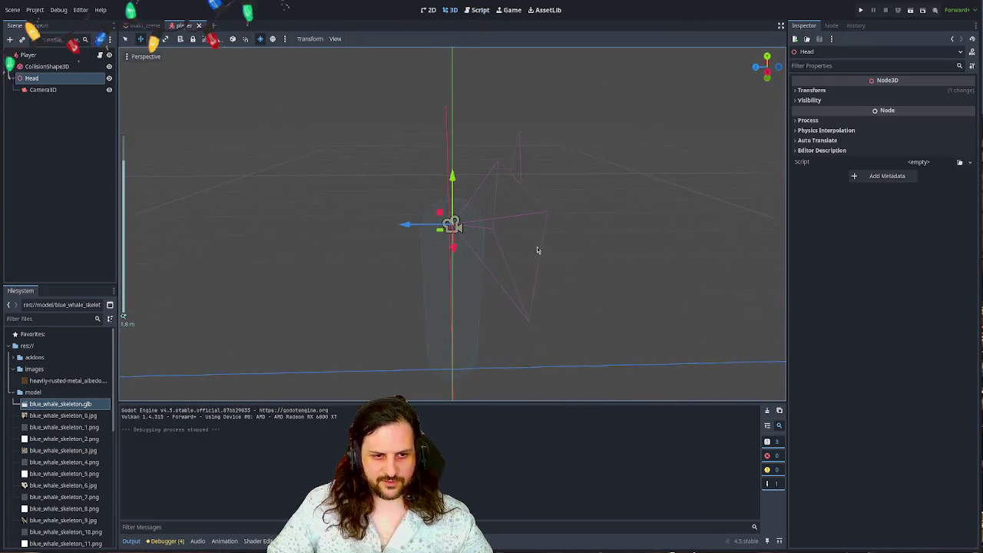
{"action": "mouse_move", "coordinate": [538, 248]}
{"action": "left_mouse_down"}
{"action": "mouse_move", "coordinate": [564, 222]}
{"action": "mouse_move", "coordinate": [546, 240]}
{"action": "mouse_move", "coordinate": [402, 238]}
{"action": "left_mouse_up"}
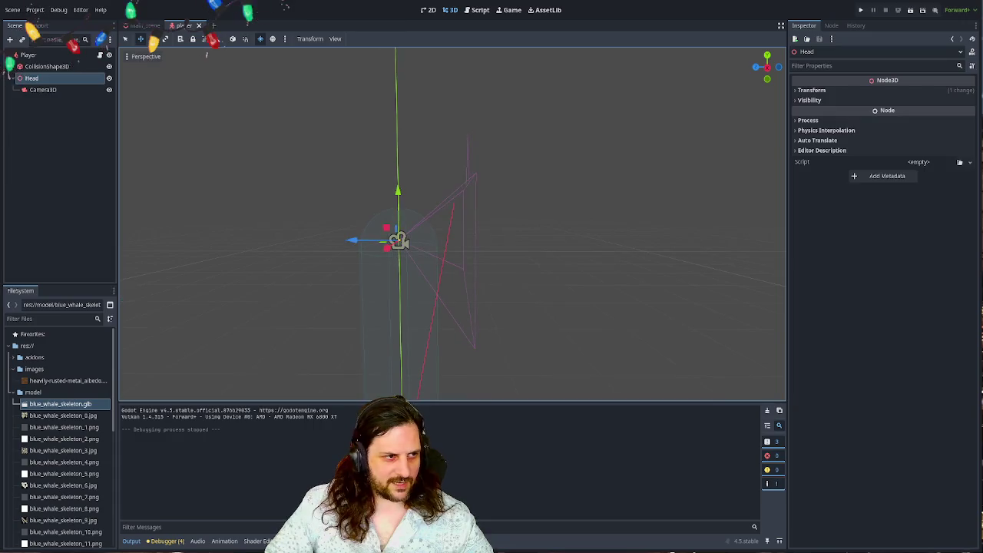
- Add a ShapeCast3D child node under the Head node
{"action": "left_click", "coordinate": [52, 115]}
{"action": "left_click", "coordinate": [48, 79]}
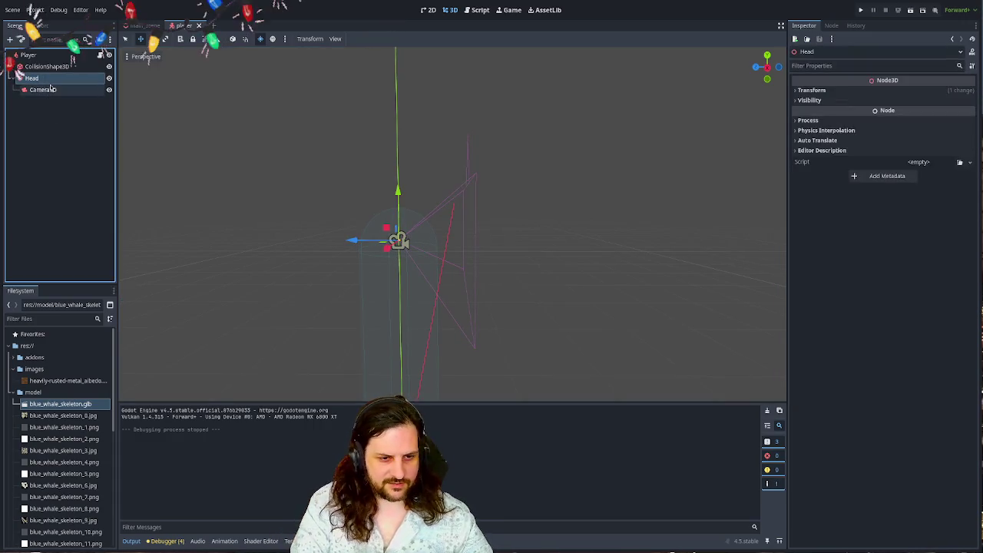
{"action": "key", "text": "Return"}
{"action": "mouse_move", "coordinate": [399, 178]}
{"action": "left_mouse_down"}
{"action": "mouse_move", "coordinate": [437, 208]}
{"action": "mouse_move", "coordinate": [775, 149]}
{"action": "left_mouse_up"}
- Set the ShapeCast3D target position to 0, 0, -2.0 and orbit to view it from behind
{"action": "left_click", "coordinate": [874, 140]}
{"action": "key", "text": "Tab"}
{"action": "type", "text": "-"}
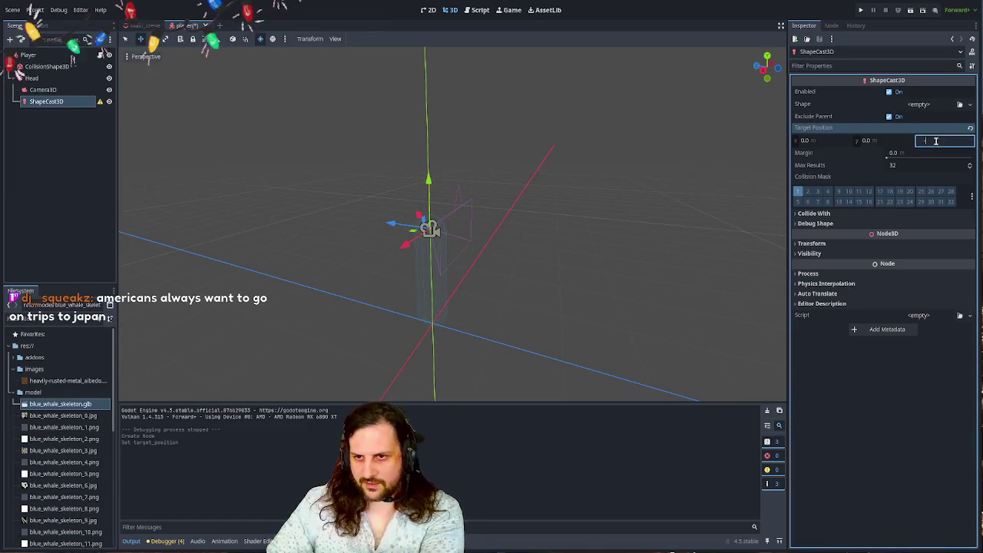
{"action": "key", "text": "Return"}
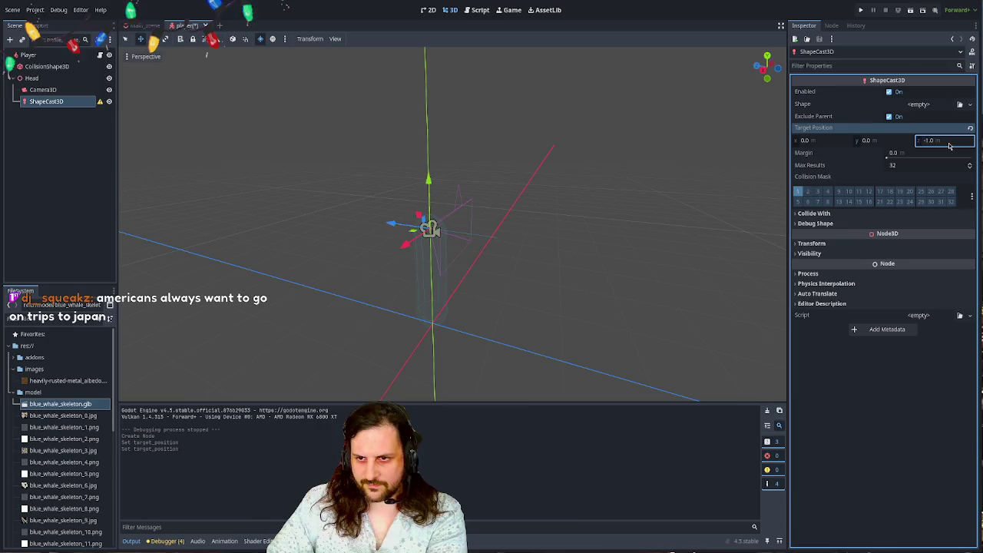
{"action": "left_click", "coordinate": [947, 141]}
{"action": "key", "text": "Return"}
{"action": "mouse_move", "coordinate": [460, 215]}
{"action": "left_mouse_down"}
{"action": "mouse_move", "coordinate": [511, 202]}
{"action": "mouse_move", "coordinate": [492, 226]}
{"action": "left_mouse_up"}
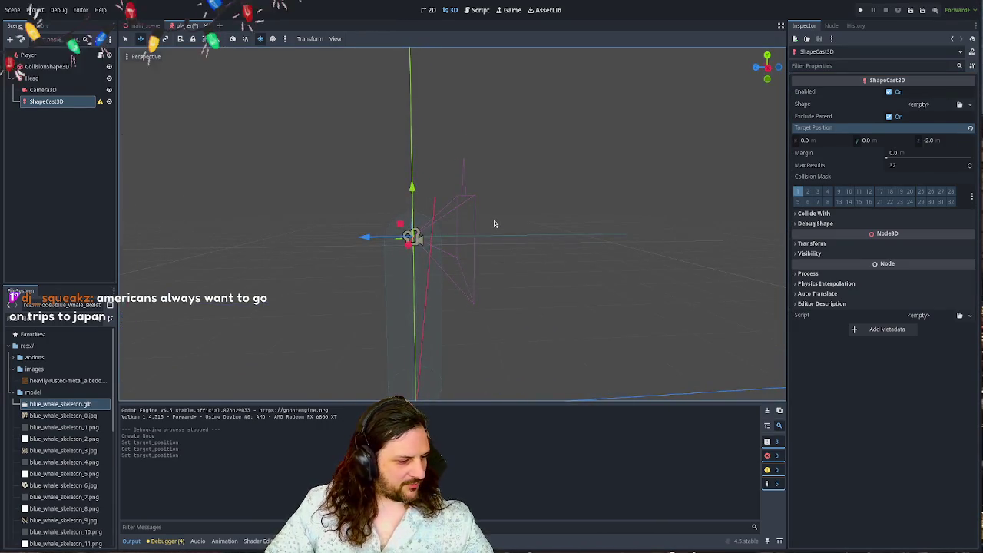
{"action": "mouse_move", "coordinate": [464, 257]}
{"action": "left_mouse_down"}
{"action": "mouse_move", "coordinate": [593, 282]}
{"action": "mouse_move", "coordinate": [529, 275]}
{"action": "mouse_move", "coordinate": [529, 287]}
{"action": "left_mouse_up"}
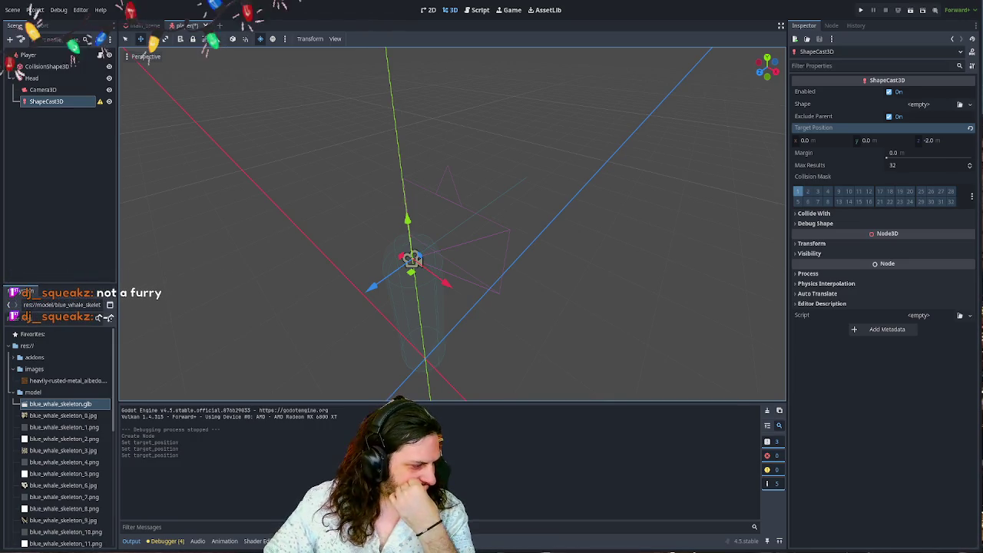
- Choose Tokyo on the Explore map and view the Perth to Tokyo flights
{"action": "key", "text": "alt+Tab"}
{"action": "scroll", "coordinate": [430, 359], "scroll_direction": "up", "scroll_amount": 4}
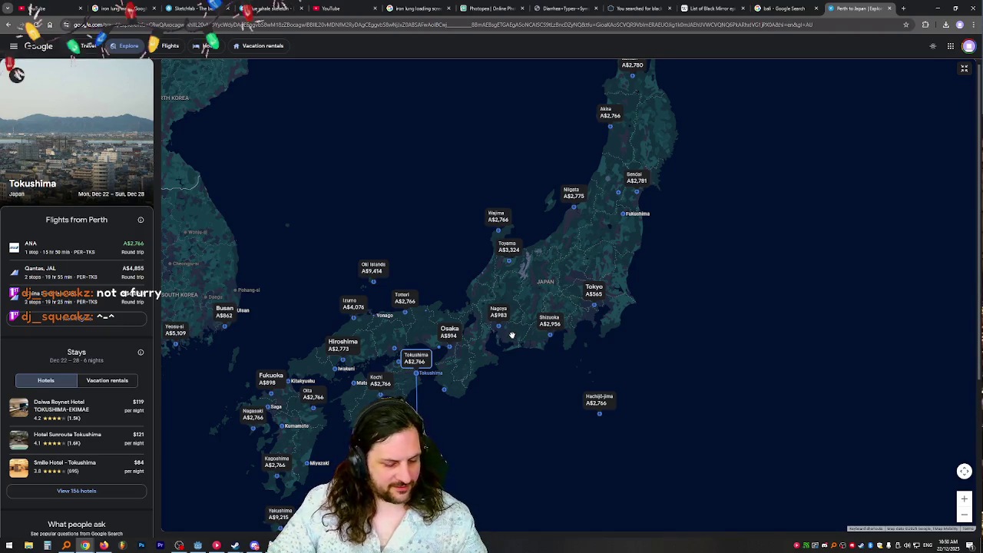
{"action": "mouse_move", "coordinate": [679, 226]}
{"action": "left_mouse_down"}
{"action": "mouse_move", "coordinate": [669, 235]}
{"action": "mouse_move", "coordinate": [702, 200]}
{"action": "left_mouse_up"}
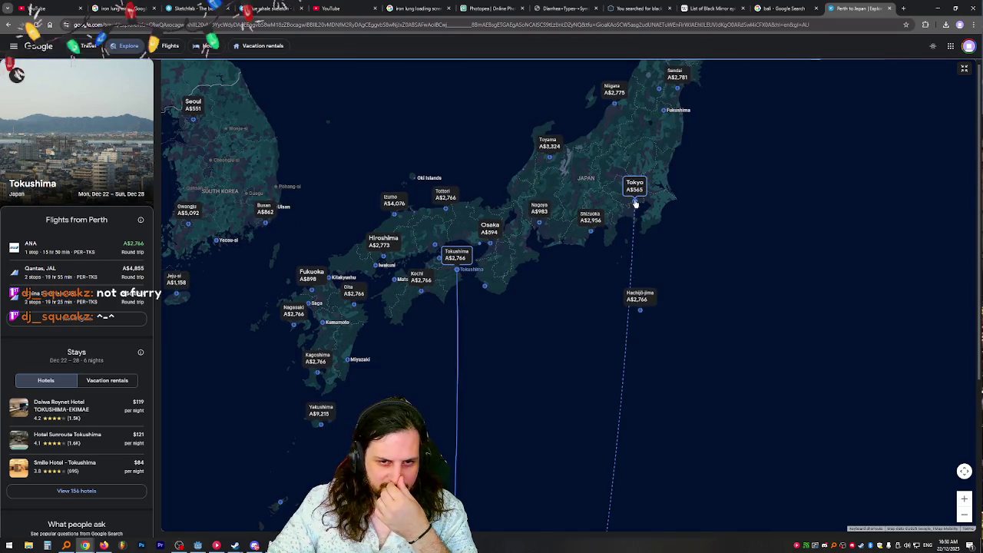
{"action": "left_click", "coordinate": [635, 202]}
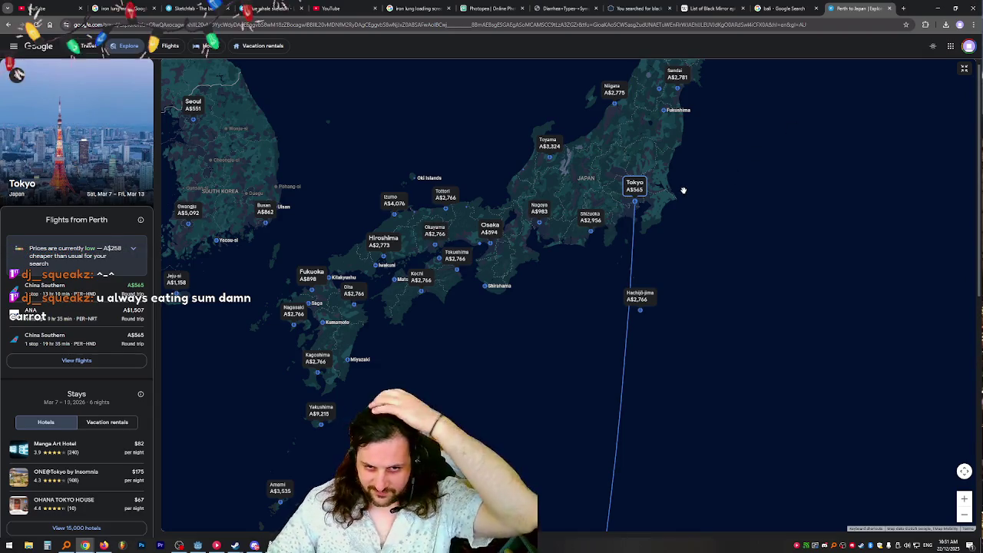
{"action": "scroll", "coordinate": [597, 168], "scroll_direction": "down", "scroll_amount": 4}
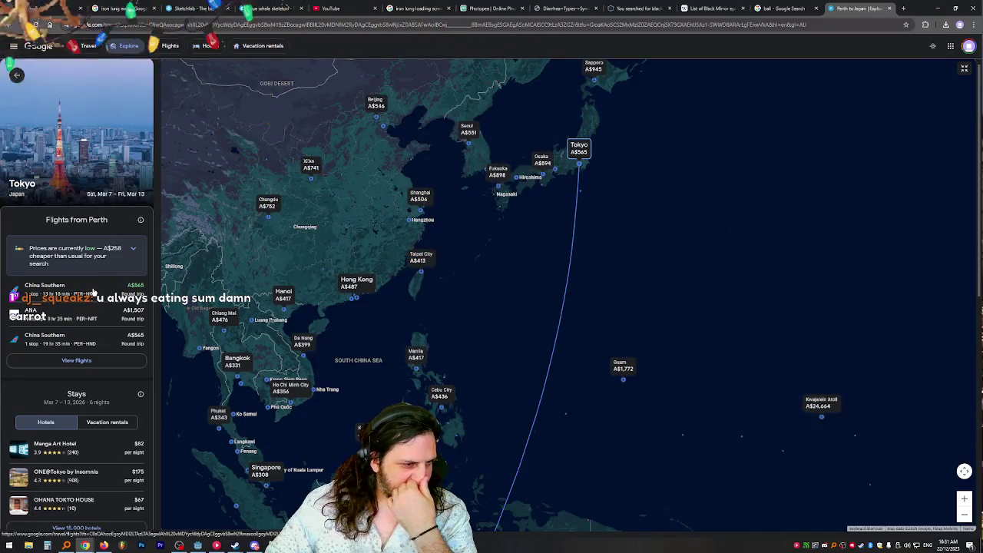
{"action": "left_click", "coordinate": [93, 292]}
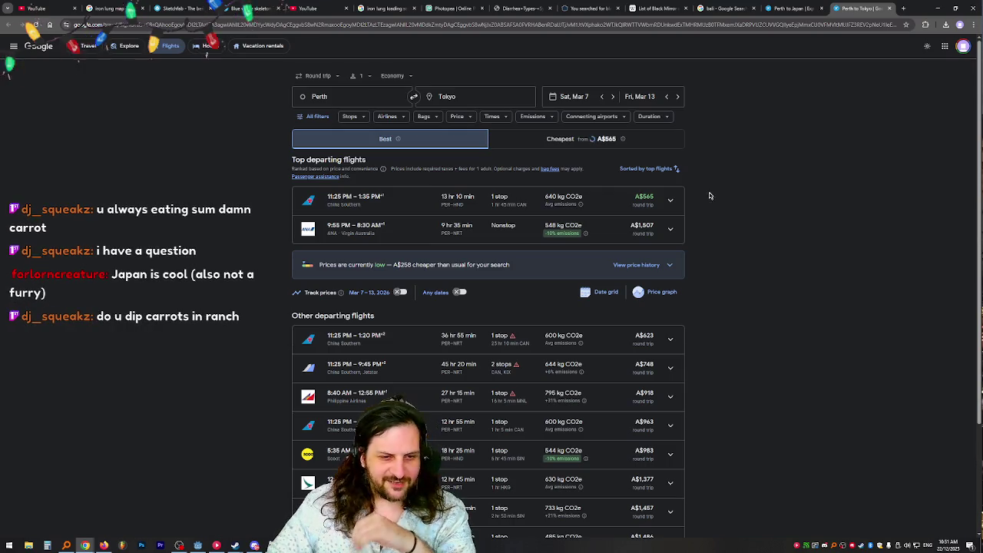
- Zoom the Perth–Tokyo results page to 125%, scroll through them, and return to Godot
{"action": "key", "text": "ctrl+plus"}
{"action": "key", "text": "ctrl+plus"}
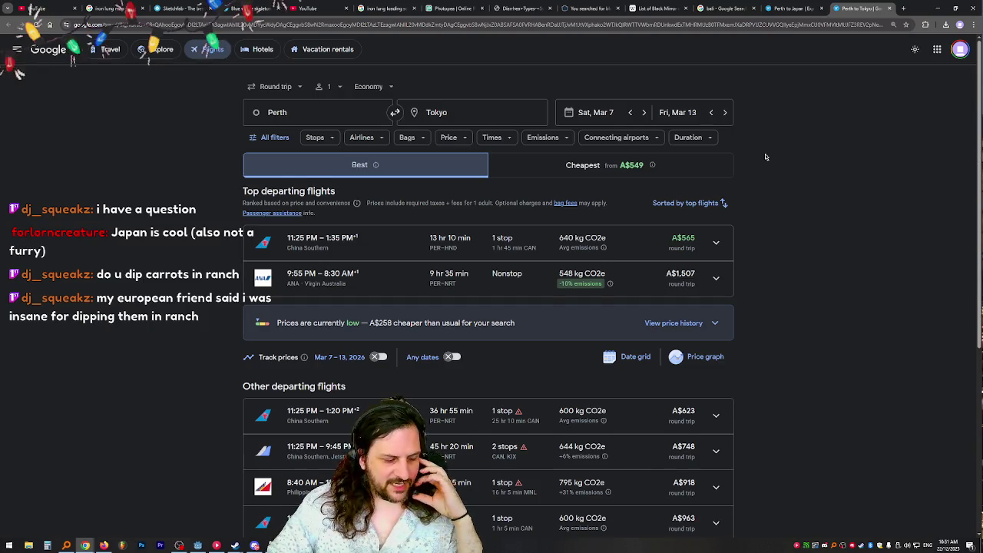
{"action": "scroll", "coordinate": [760, 161], "scroll_direction": "down", "scroll_amount": 2}
{"action": "scroll", "coordinate": [749, 173], "scroll_direction": "up", "scroll_amount": 1}
{"action": "scroll", "coordinate": [749, 173], "scroll_direction": "up", "scroll_amount": 2}
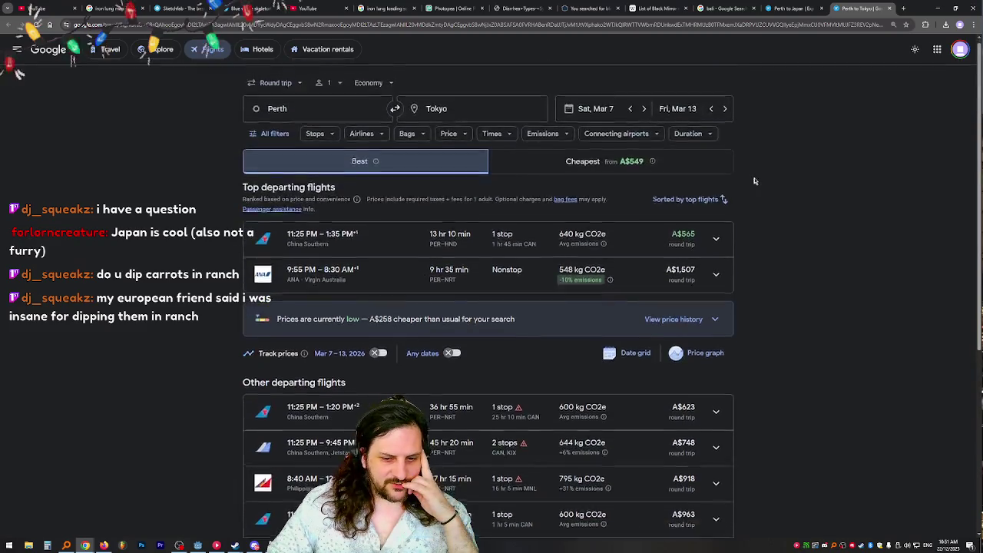
{"action": "scroll", "coordinate": [757, 179], "scroll_direction": "down", "scroll_amount": 4}
{"action": "scroll", "coordinate": [768, 185], "scroll_direction": "up", "scroll_amount": 2}
{"action": "scroll", "coordinate": [772, 186], "scroll_direction": "up", "scroll_amount": 2}
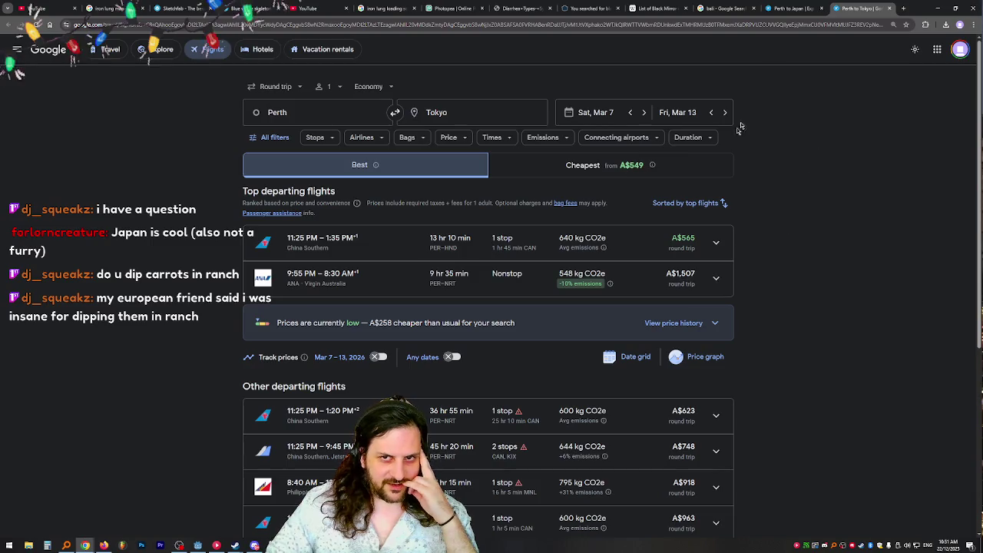
{"action": "key", "text": "alt+Tab"}
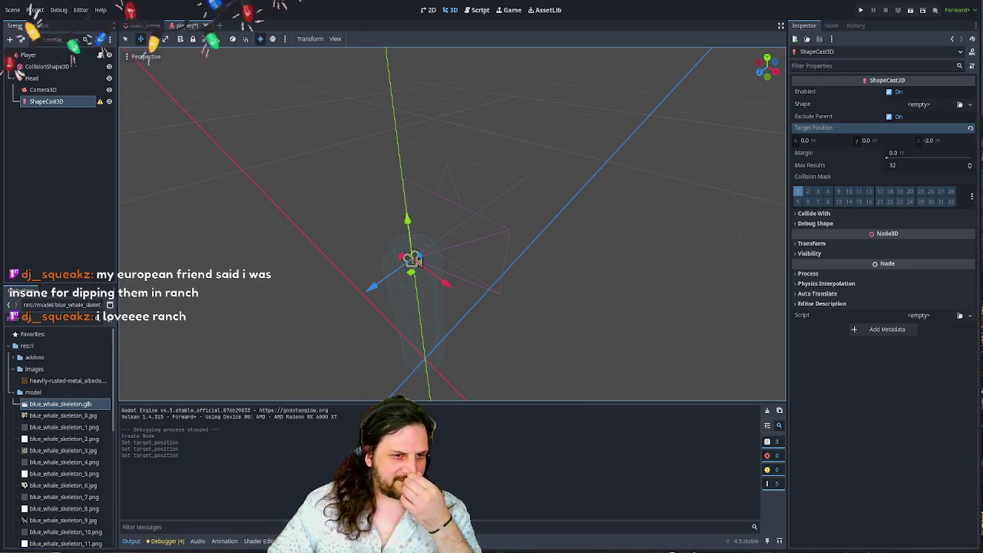
- Preview the ranch pizza slice, Instagram video, TikTok video and Homemade Pizza with Ranch results
{"action": "key", "text": "alt+Tab"}
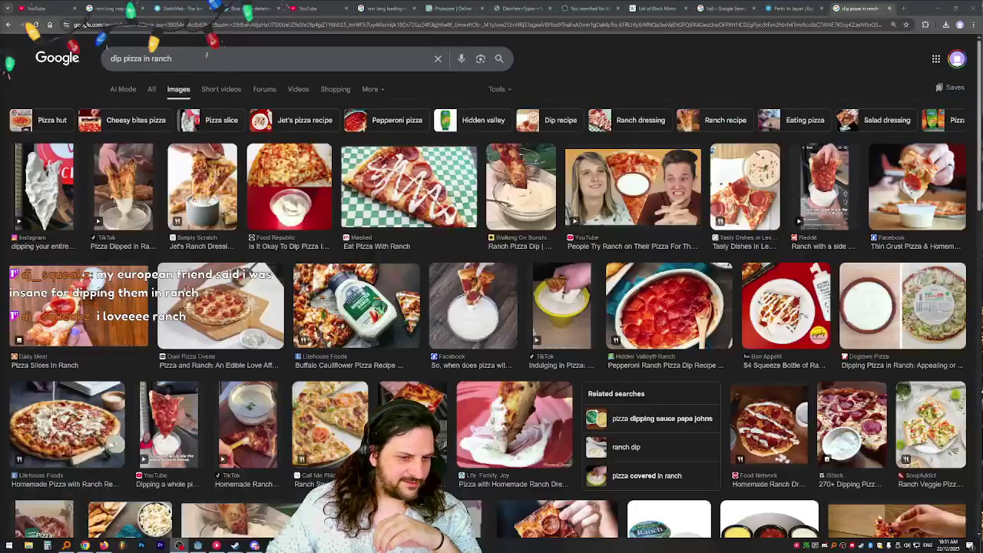
{"action": "left_click", "coordinate": [746, 166]}
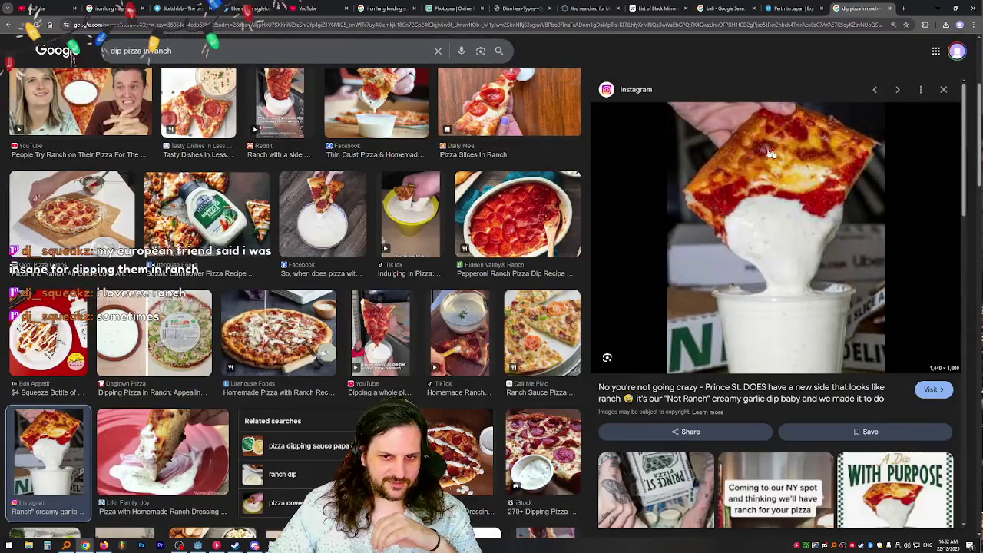
{"action": "scroll", "coordinate": [396, 248], "scroll_direction": "up", "scroll_amount": 3}
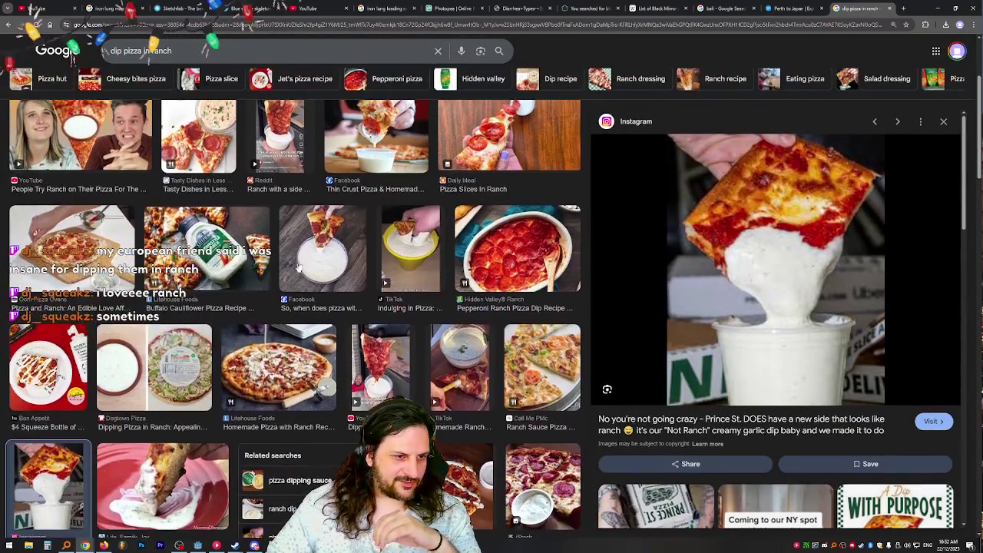
{"action": "scroll", "coordinate": [144, 195], "scroll_direction": "up", "scroll_amount": 1}
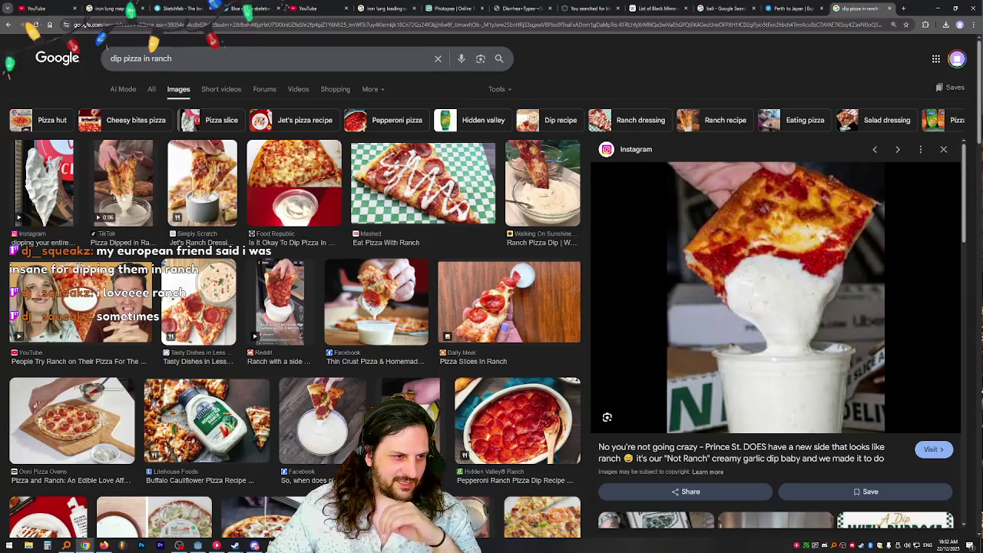
{"action": "left_click", "coordinate": [34, 195]}
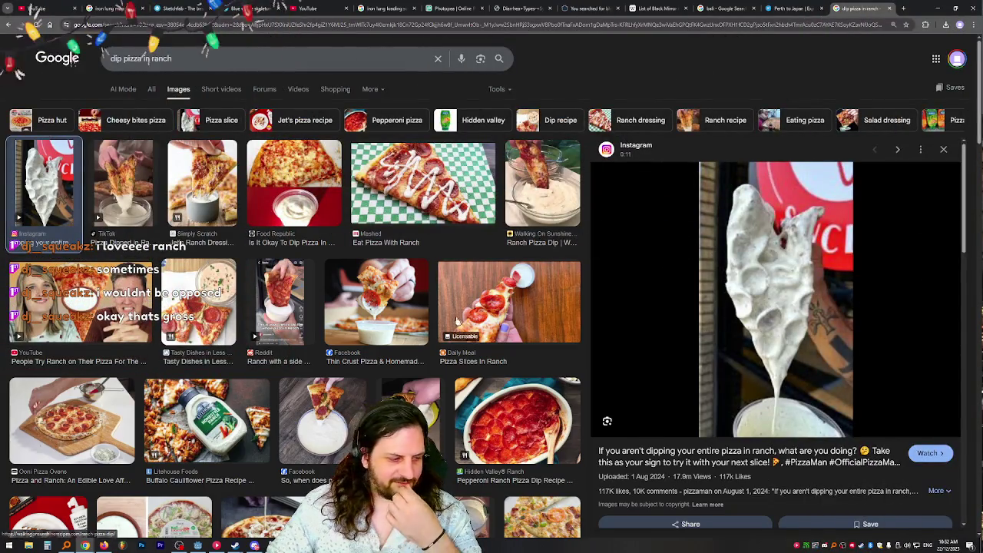
{"action": "scroll", "coordinate": [432, 295], "scroll_direction": "down", "scroll_amount": 3}
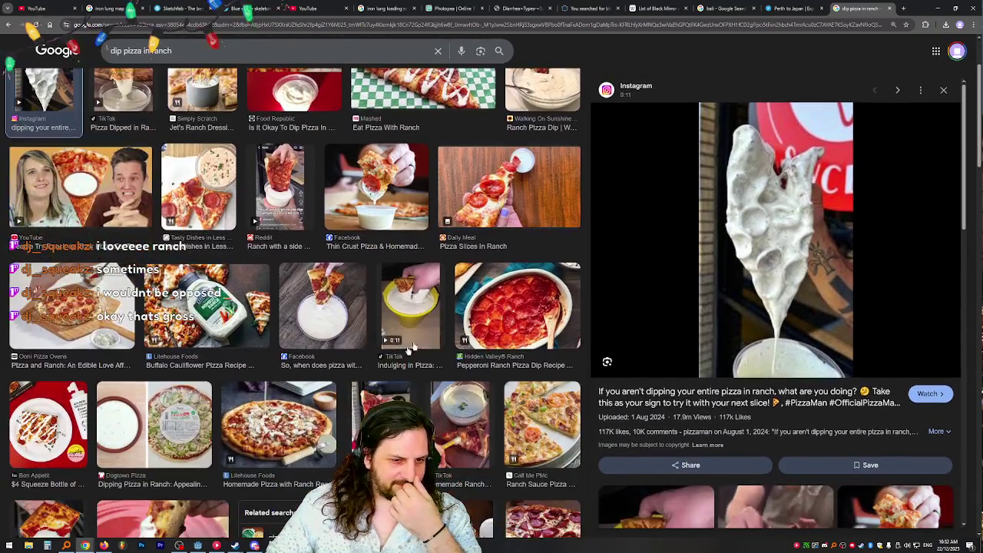
{"action": "left_click", "coordinate": [414, 302]}
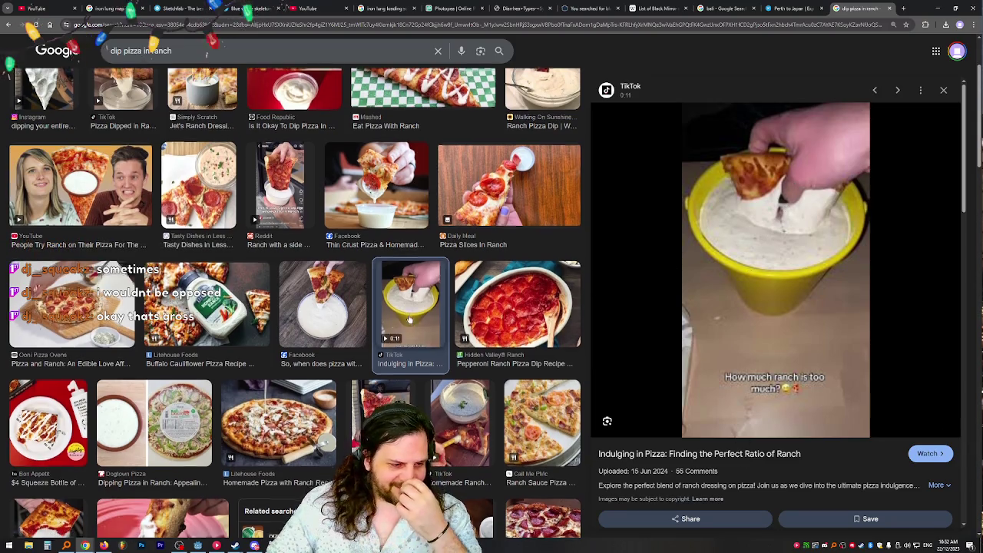
{"action": "scroll", "coordinate": [519, 295], "scroll_direction": "down", "scroll_amount": 1}
{"action": "left_click", "coordinate": [248, 327]}
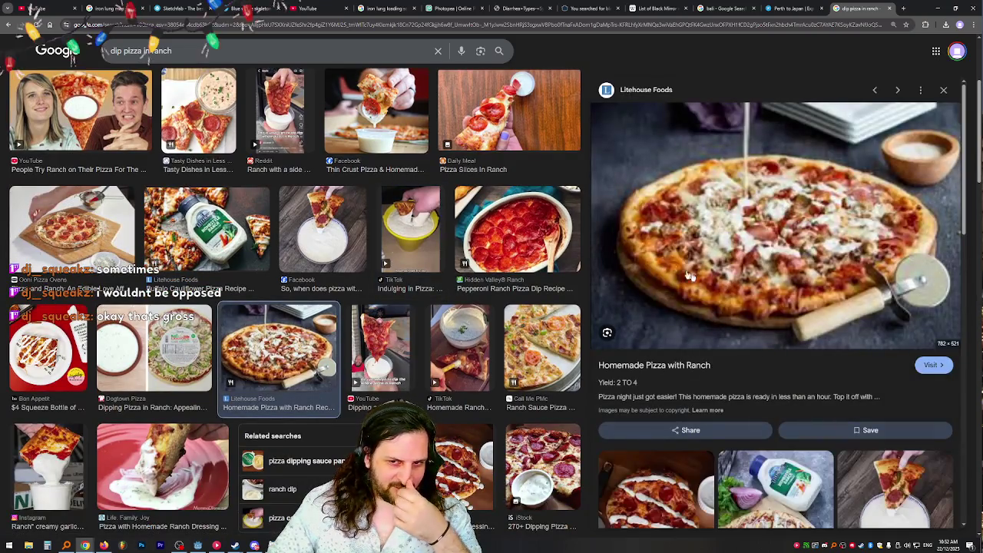
- Preview the Facebook pizza dipped in ranch photo, browse further, and select the search query
{"action": "scroll", "coordinate": [254, 228], "scroll_direction": "down", "scroll_amount": 1}
{"action": "scroll", "coordinate": [254, 228], "scroll_direction": "down", "scroll_amount": 1}
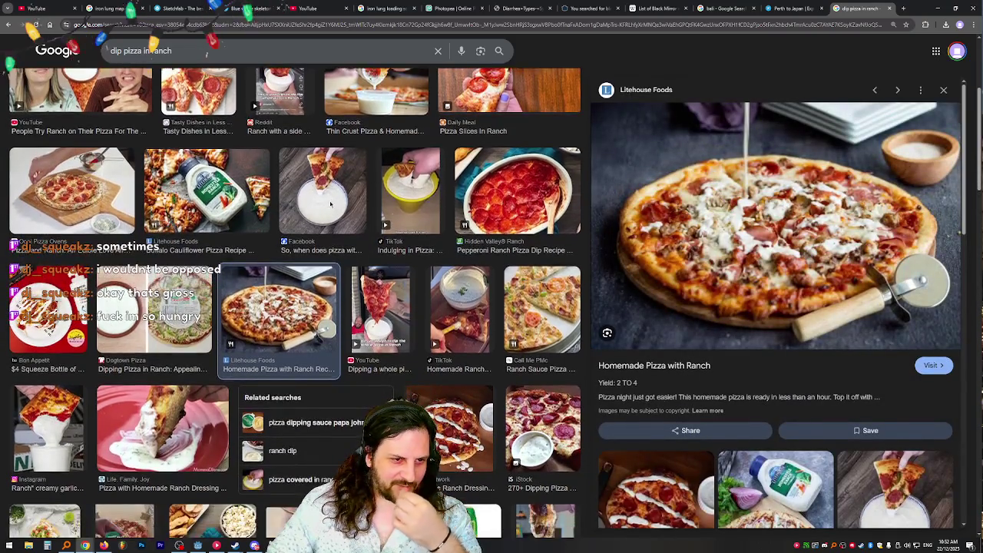
{"action": "left_click", "coordinate": [323, 201]}
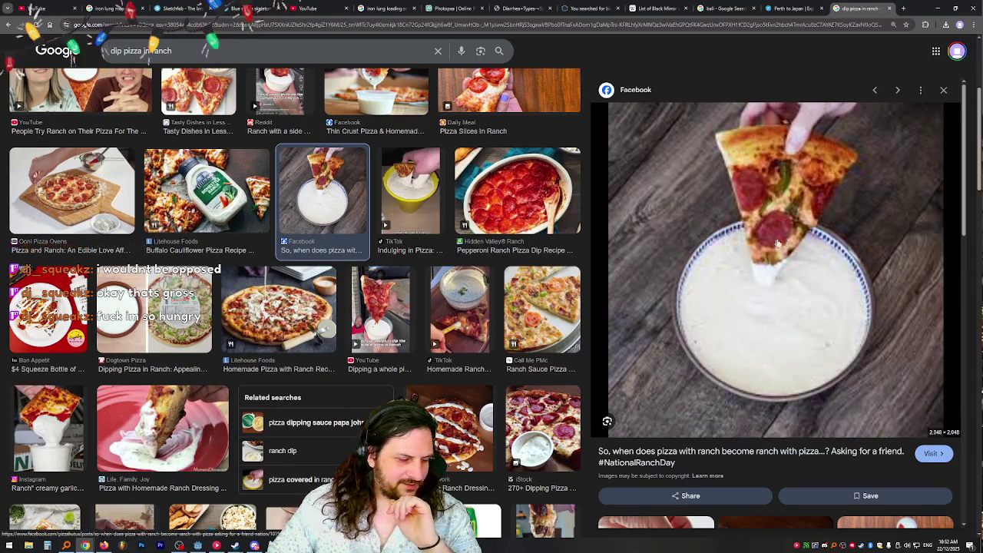
{"action": "scroll", "coordinate": [412, 231], "scroll_direction": "down", "scroll_amount": 5}
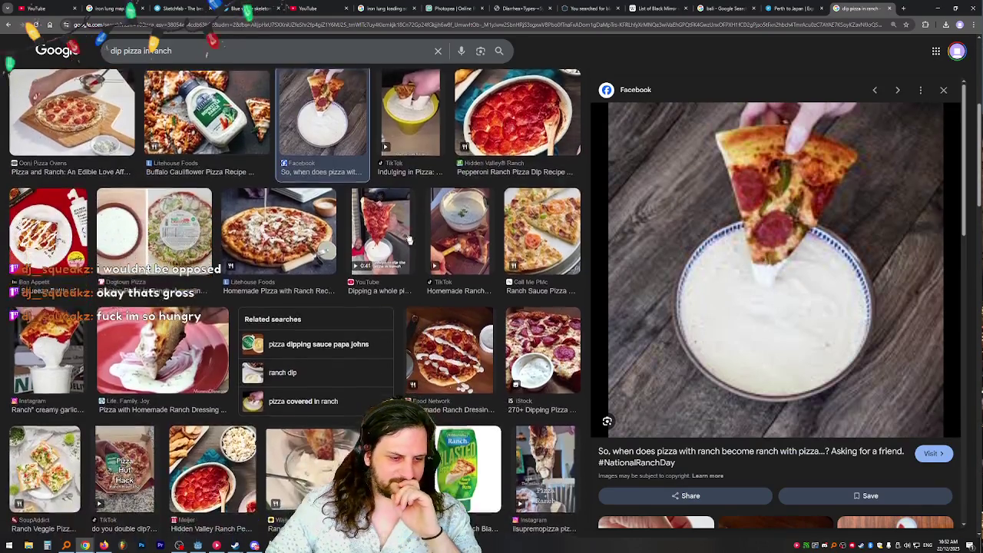
{"action": "scroll", "coordinate": [415, 227], "scroll_direction": "down", "scroll_amount": 3}
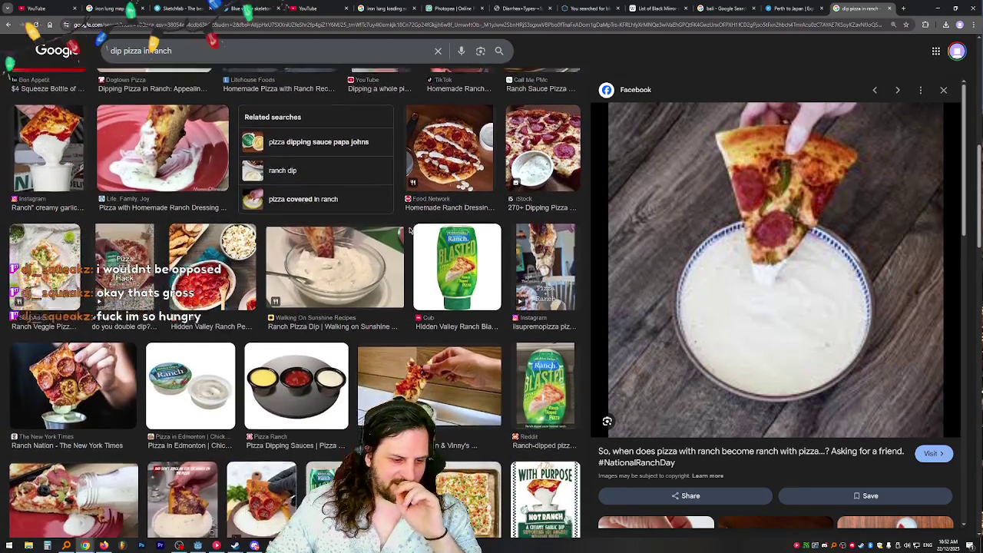
{"action": "scroll", "coordinate": [422, 224], "scroll_direction": "down", "scroll_amount": 3}
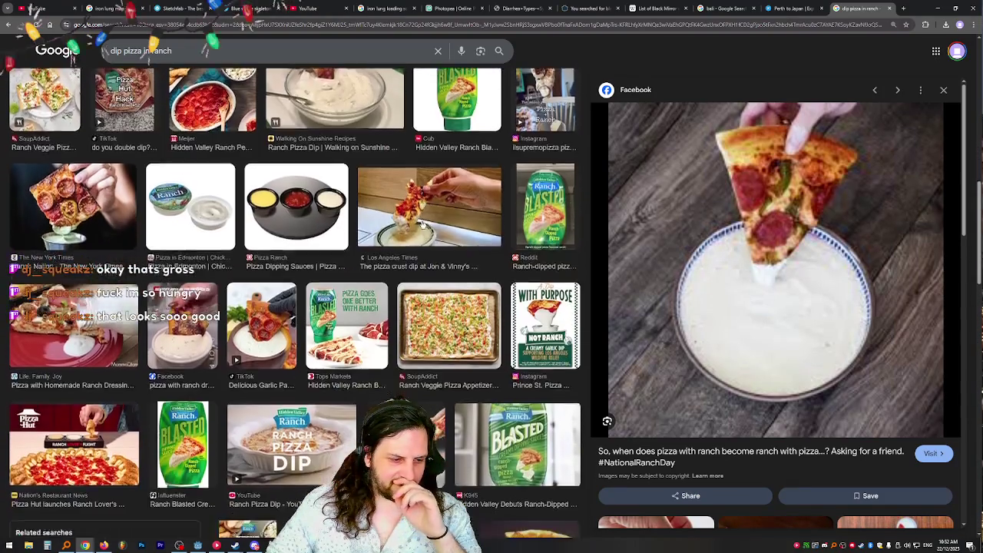
{"action": "scroll", "coordinate": [422, 225], "scroll_direction": "down", "scroll_amount": 3}
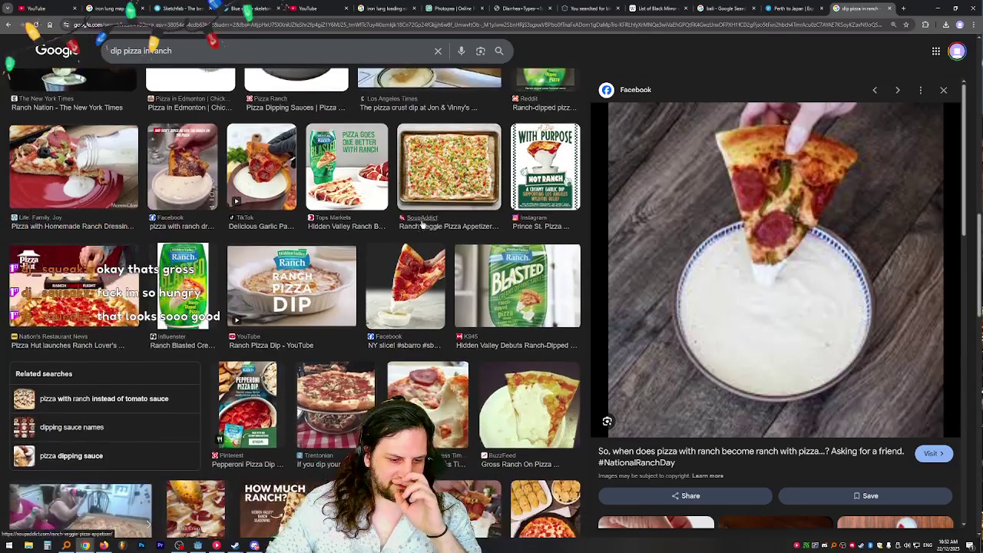
{"action": "scroll", "coordinate": [422, 224], "scroll_direction": "down", "scroll_amount": 3}
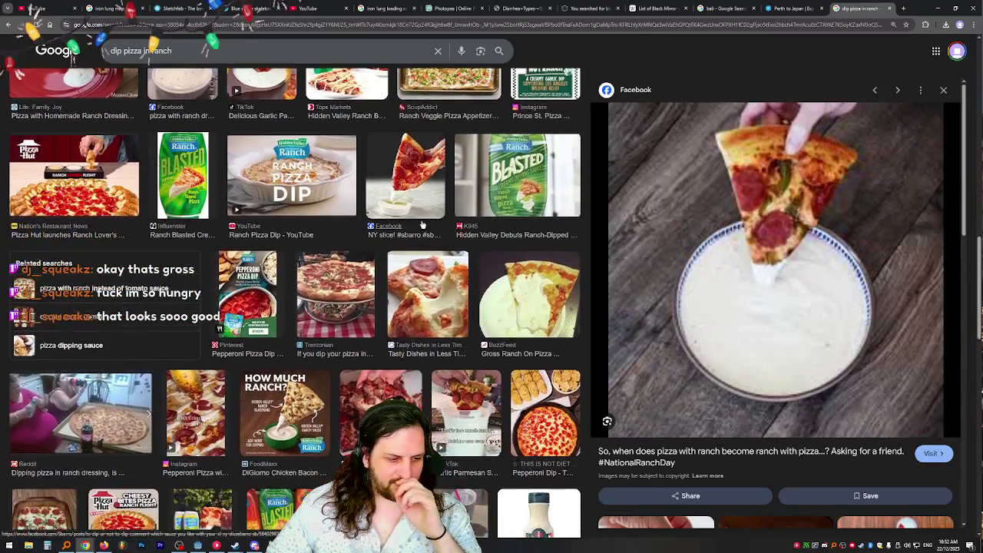
{"action": "scroll", "coordinate": [421, 224], "scroll_direction": "down", "scroll_amount": 3}
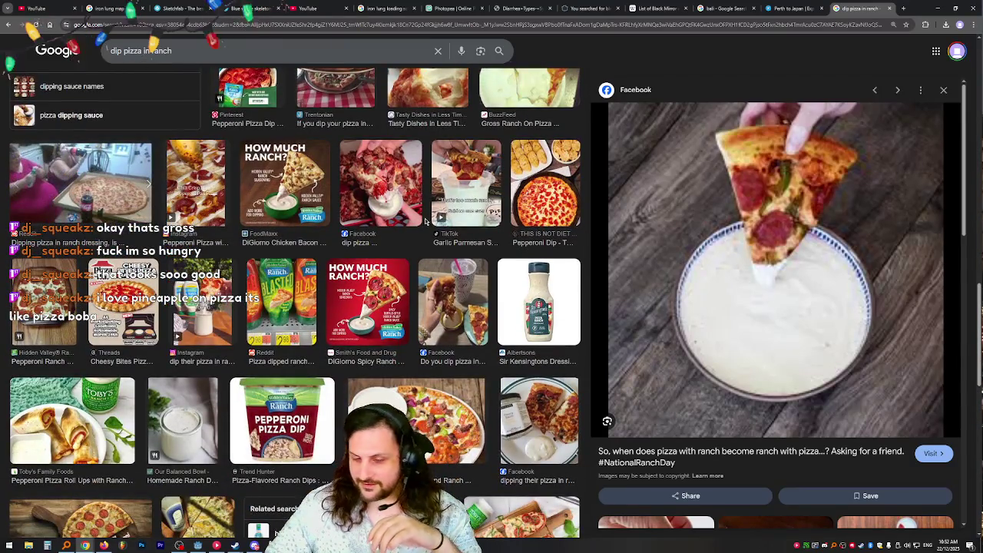
{"action": "left_click_drag", "start_coordinate": [172, 51], "coordinate": [65, 58]}
- Search for 'hawaiian pizza' and preview the Kidspot and Stay At Home Chef images
{"action": "type", "text": "ha"}
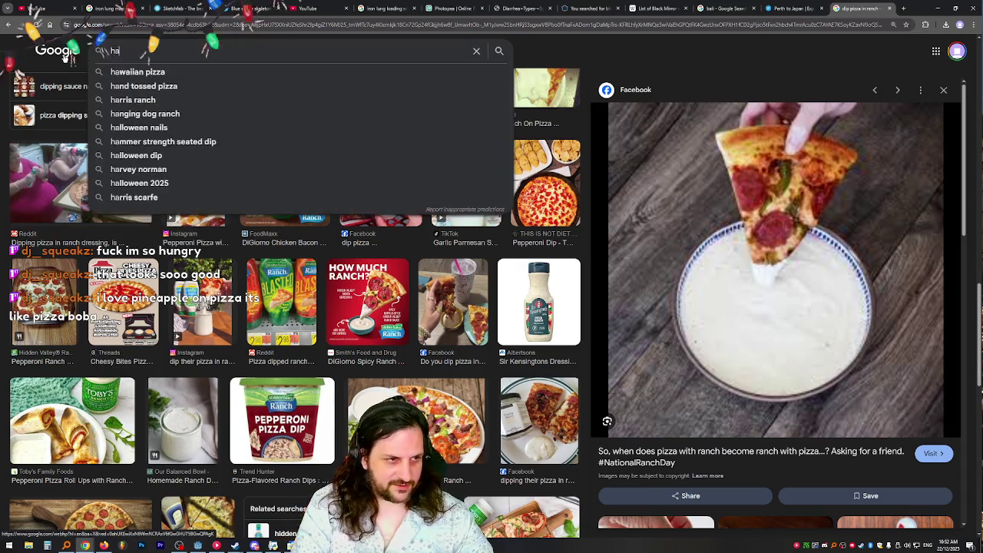
{"action": "type", "text": "waiian pizza"}
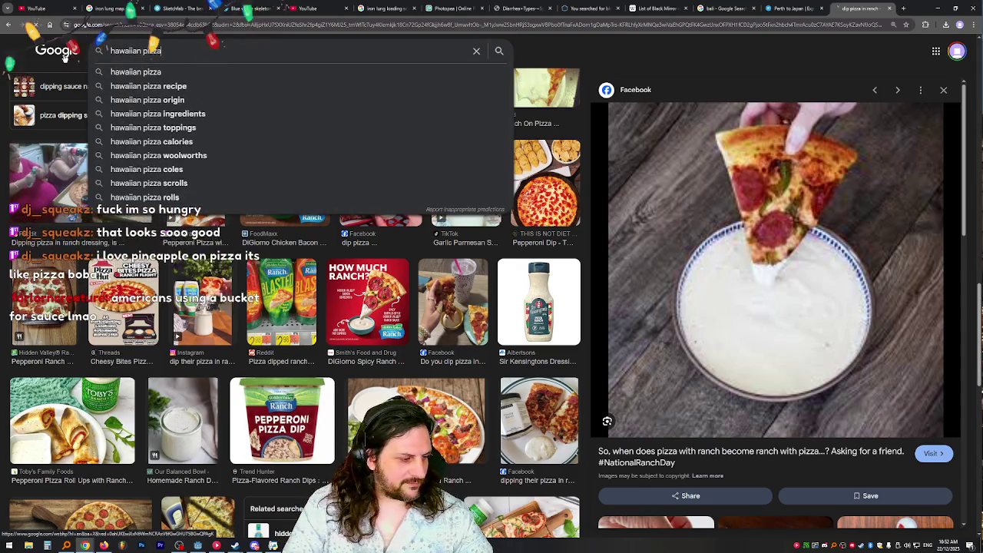
{"action": "key", "text": "Return"}
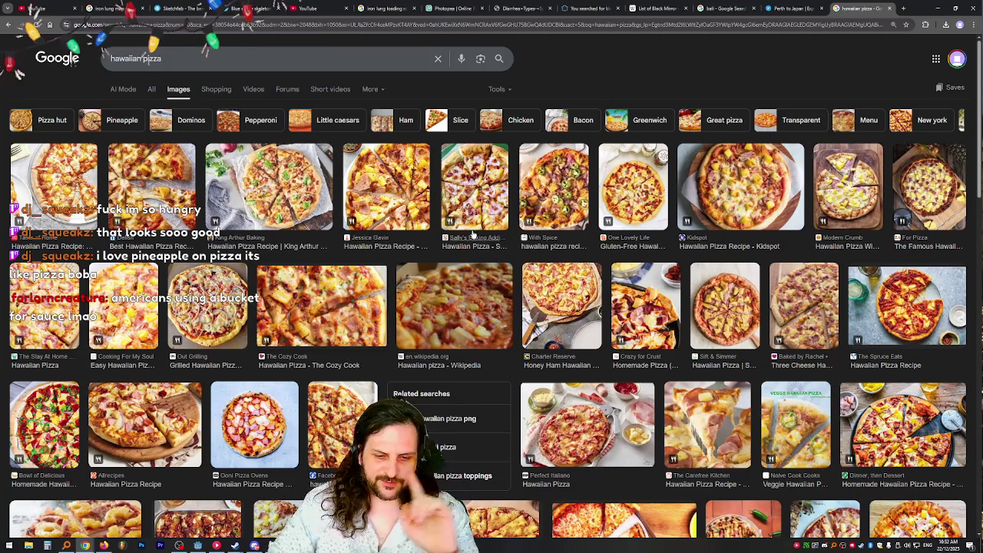
{"action": "left_click", "coordinate": [718, 194]}
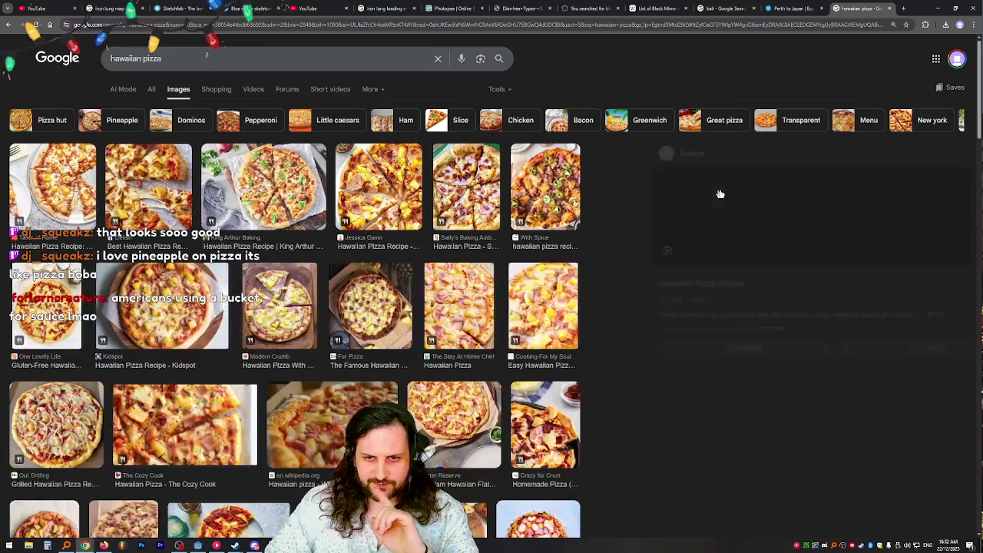
{"action": "left_click", "coordinate": [470, 293]}
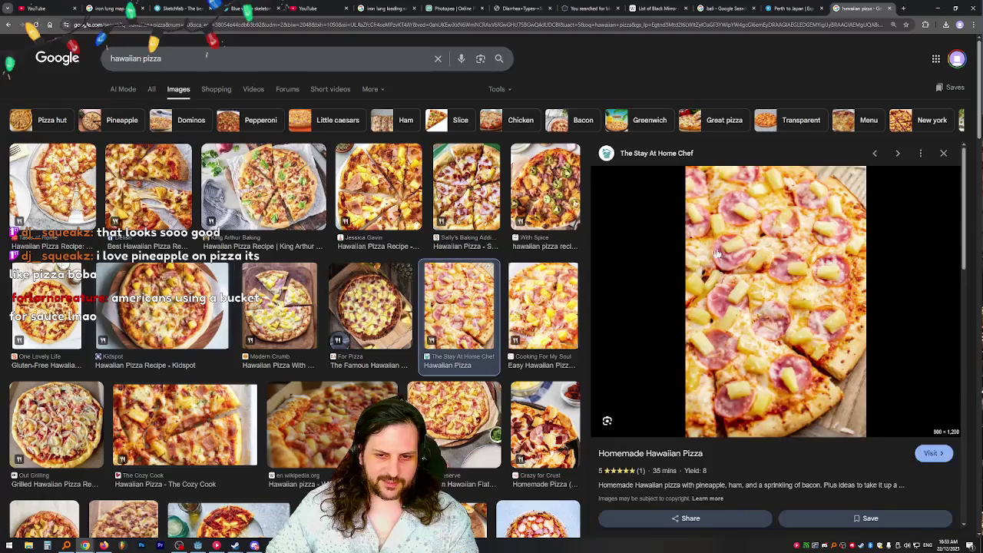
- Preview the TasteAtlas Hawaiian pizza image, scroll through the results, and return to Godot
{"action": "scroll", "coordinate": [498, 286], "scroll_direction": "down", "scroll_amount": 2}
{"action": "scroll", "coordinate": [499, 285], "scroll_direction": "down", "scroll_amount": 3}
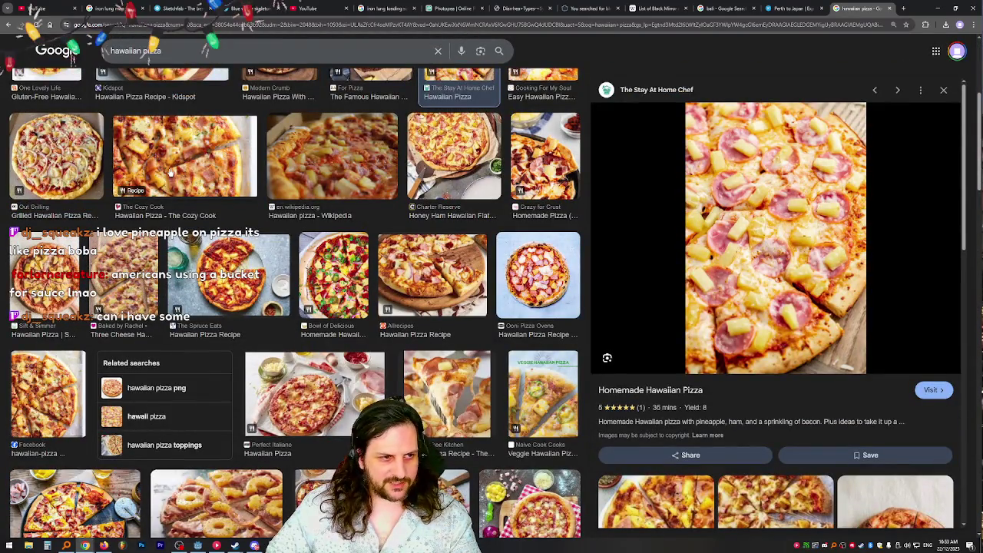
{"action": "scroll", "coordinate": [236, 201], "scroll_direction": "down", "scroll_amount": 3}
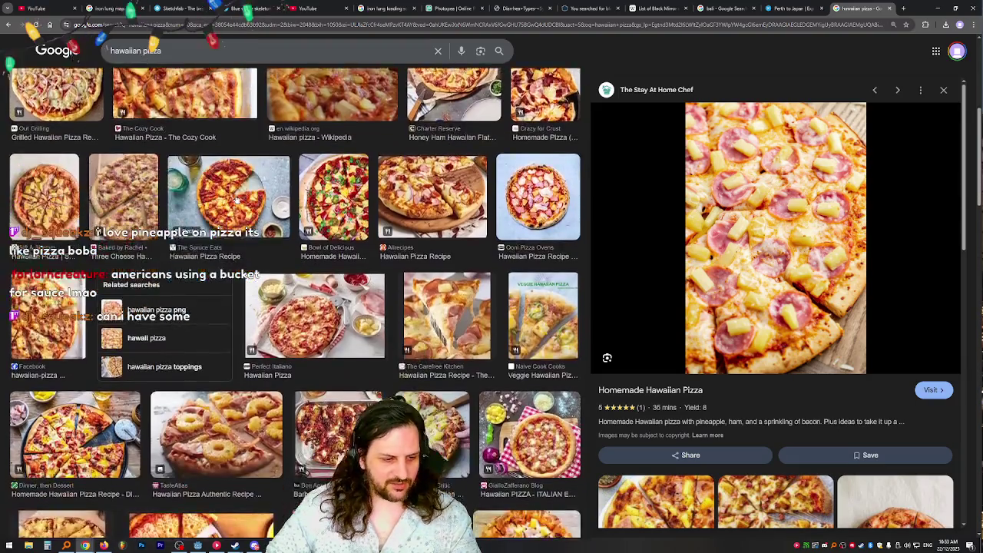
{"action": "left_click", "coordinate": [217, 361]}
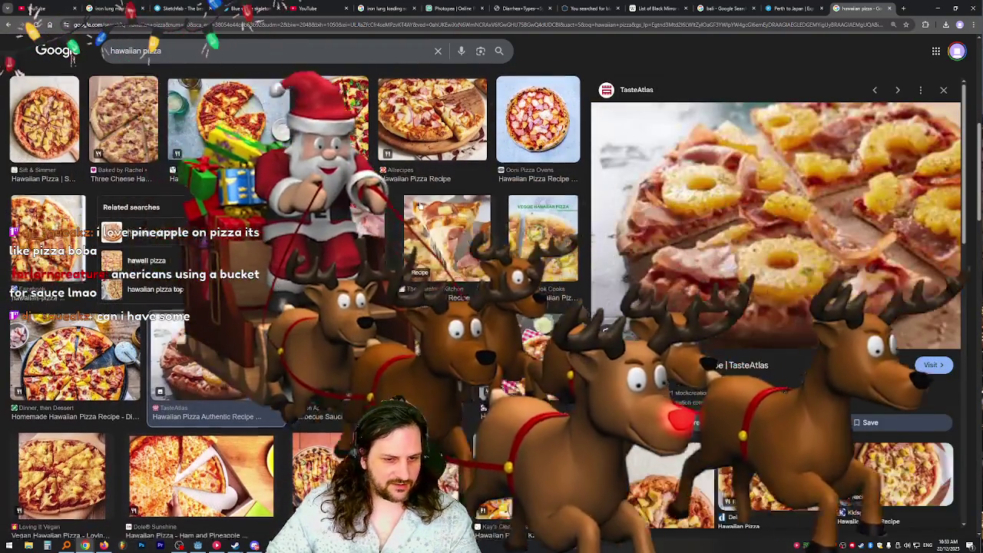
{"action": "scroll", "coordinate": [420, 203], "scroll_direction": "down", "scroll_amount": 3}
{"action": "scroll", "coordinate": [420, 203], "scroll_direction": "down", "scroll_amount": 3}
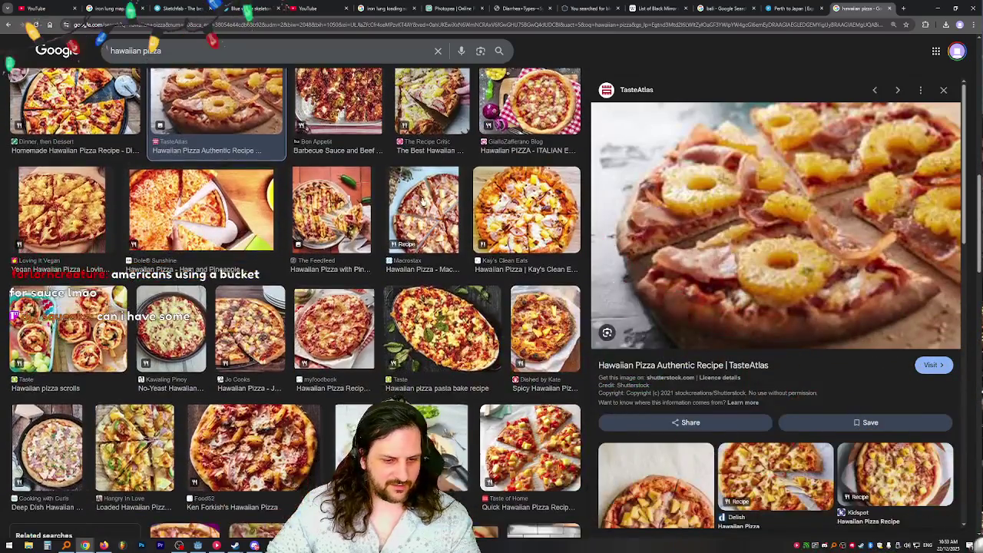
{"action": "scroll", "coordinate": [422, 201], "scroll_direction": "down", "scroll_amount": 3}
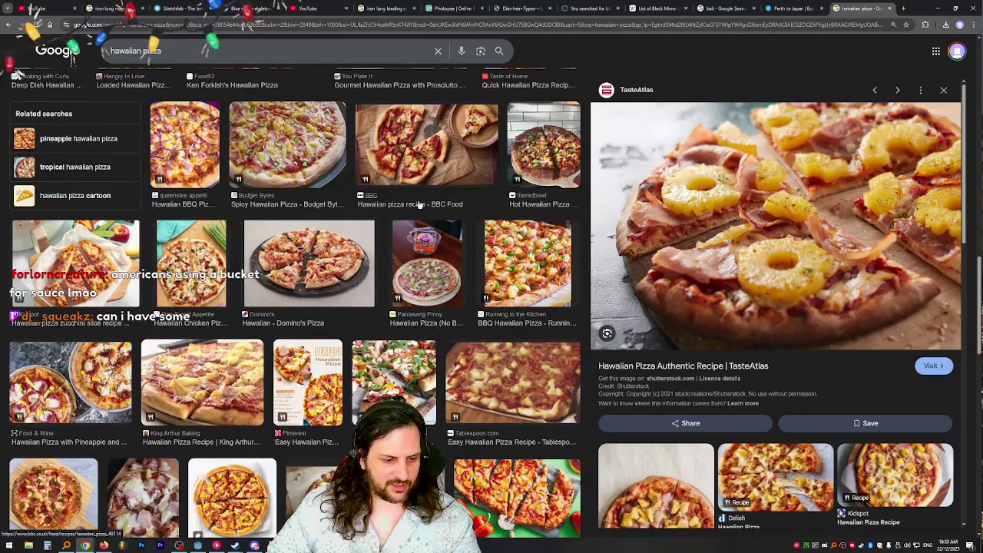
{"action": "scroll", "coordinate": [420, 204], "scroll_direction": "down", "scroll_amount": 1}
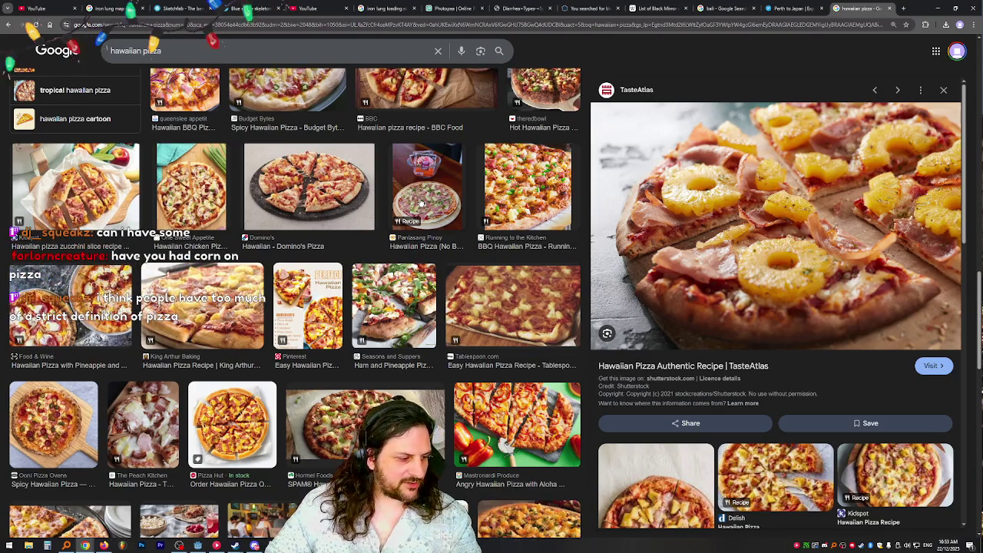
{"action": "scroll", "coordinate": [421, 203], "scroll_direction": "down", "scroll_amount": 1}
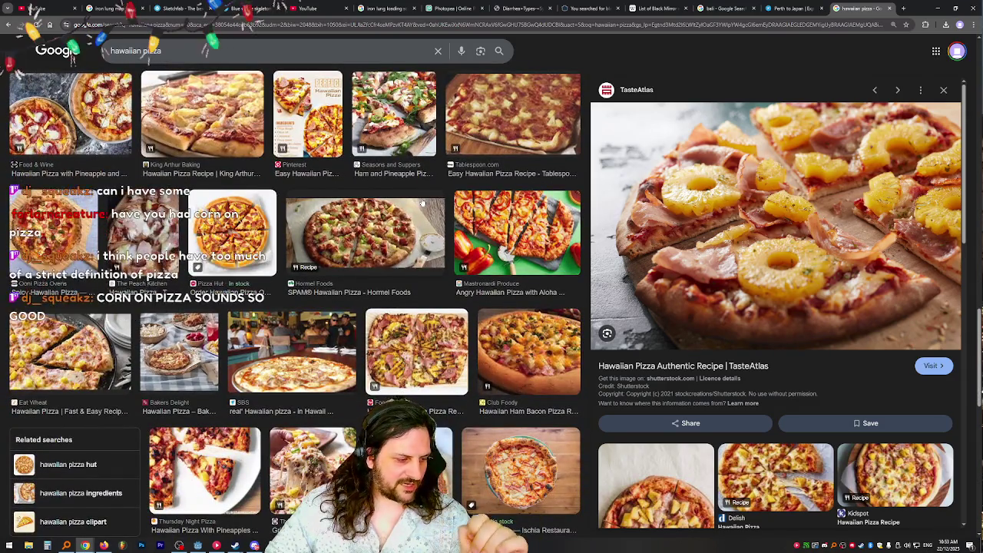
{"action": "scroll", "coordinate": [421, 202], "scroll_direction": "down", "scroll_amount": 1}
{"action": "scroll", "coordinate": [422, 202], "scroll_direction": "down", "scroll_amount": 1}
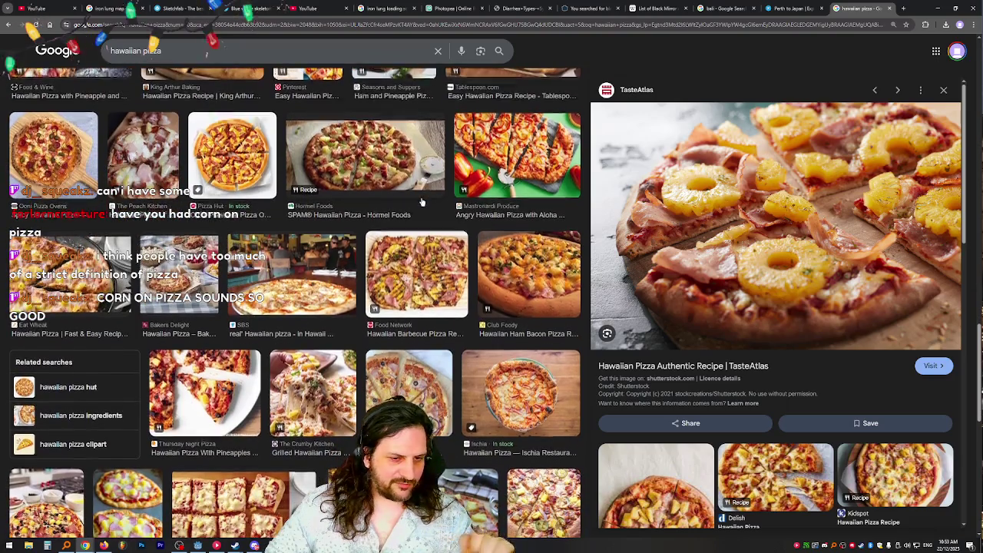
{"action": "scroll", "coordinate": [422, 203], "scroll_direction": "down", "scroll_amount": 5}
{"action": "scroll", "coordinate": [448, 215], "scroll_direction": "down", "scroll_amount": 2}
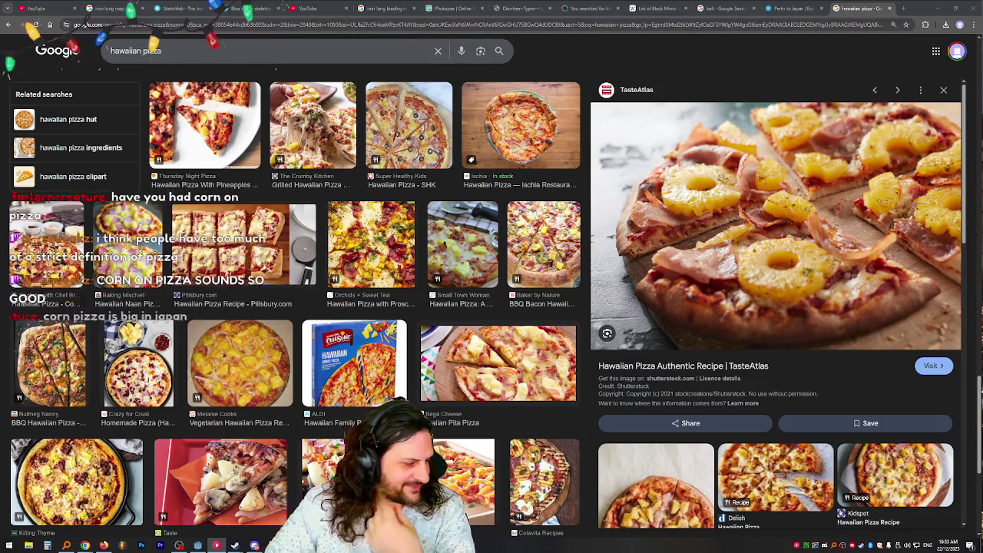
{"action": "key", "text": "alt+Tab"}
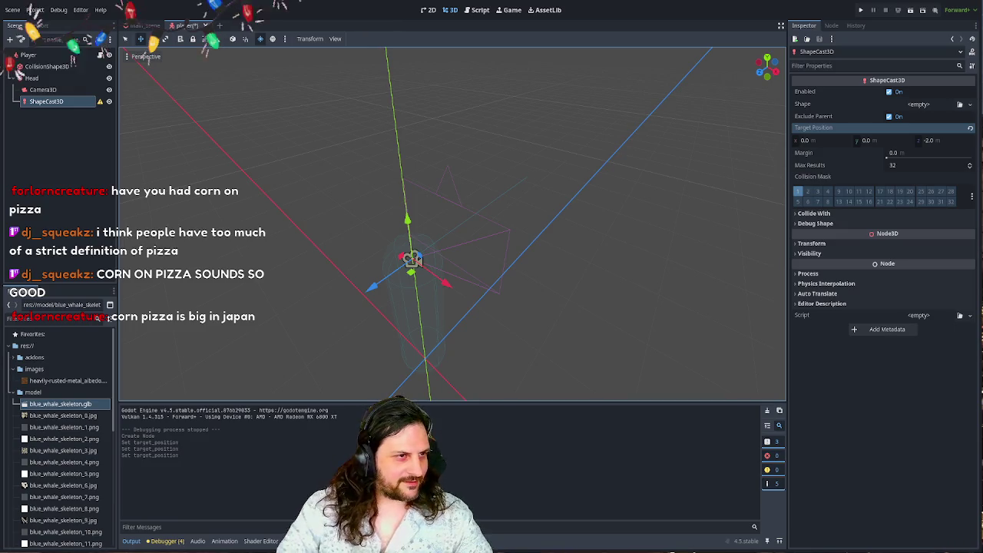
- In player.gd, add an 'elif event is InputEventMouseButton:' branch below the clamp line
{"action": "key", "text": "ctrl+F3"}
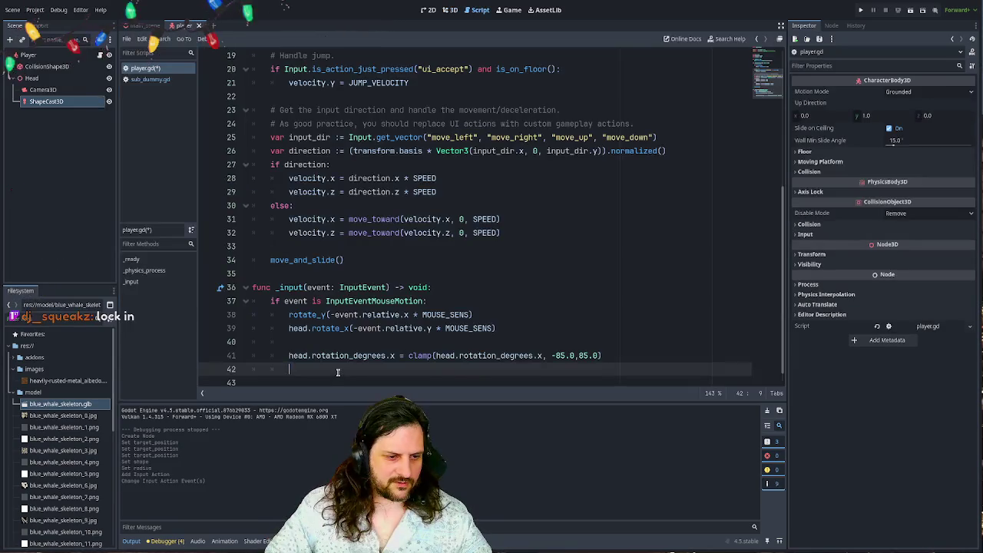
{"action": "key", "text": "Return"}
{"action": "key", "text": "Return"}
{"action": "key", "text": "Return"}
{"action": "key", "text": "Return"}
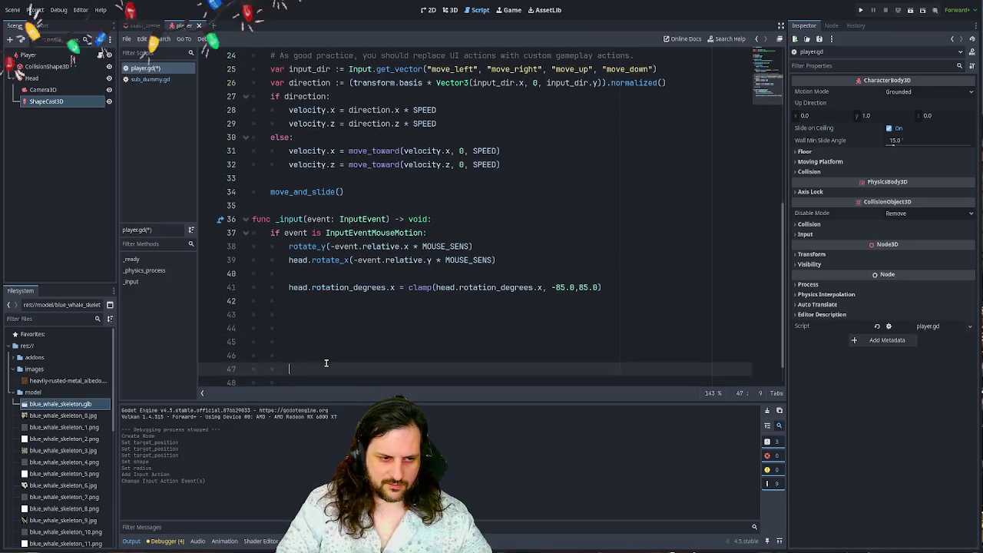
{"action": "key", "text": "Up"}
{"action": "key", "text": "Up"}
{"action": "key", "text": "Up"}
{"action": "type", "text": "shape_cast_3d"}
{"action": "key", "text": "ctrl+BackSpace"}
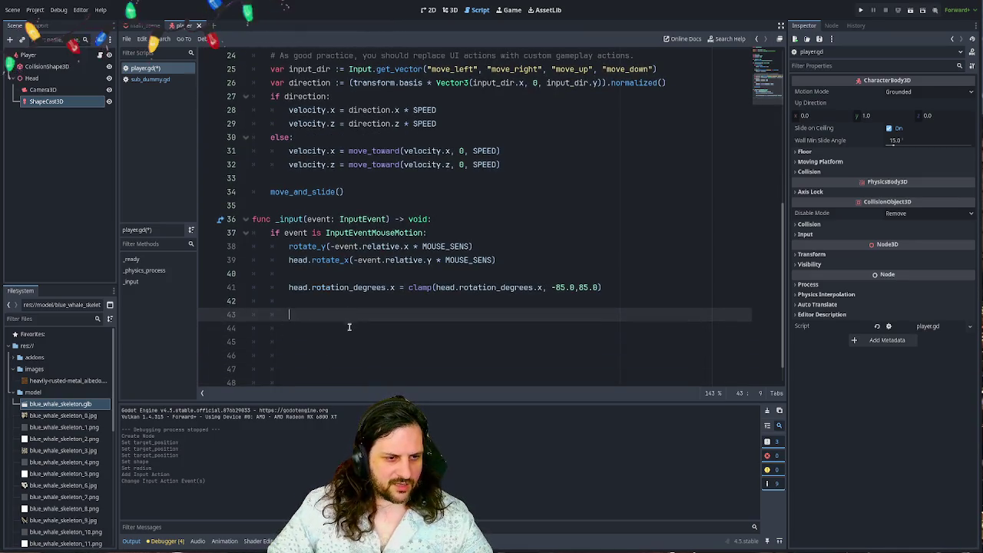
{"action": "type", "text": "elif event is"}
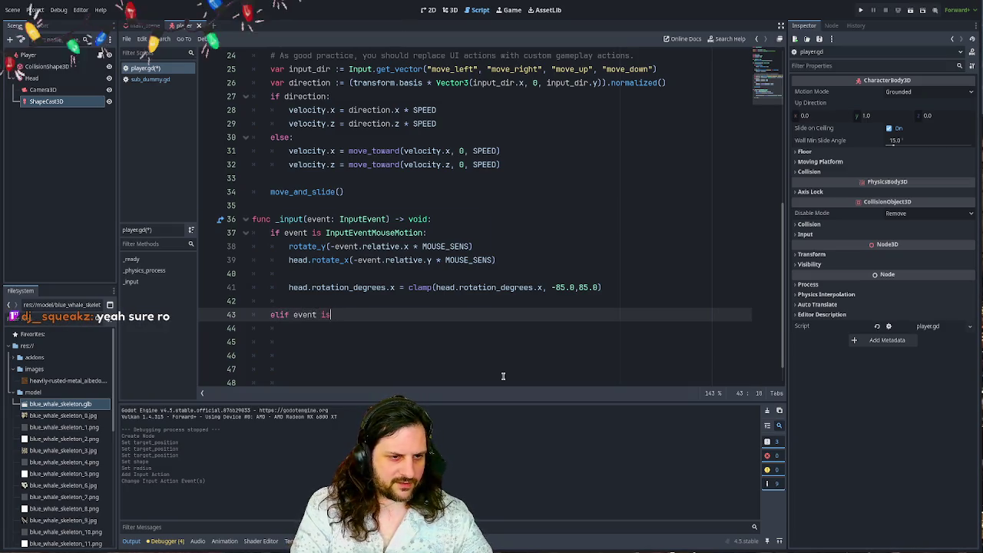
{"action": "type", "text": " InputEv"}
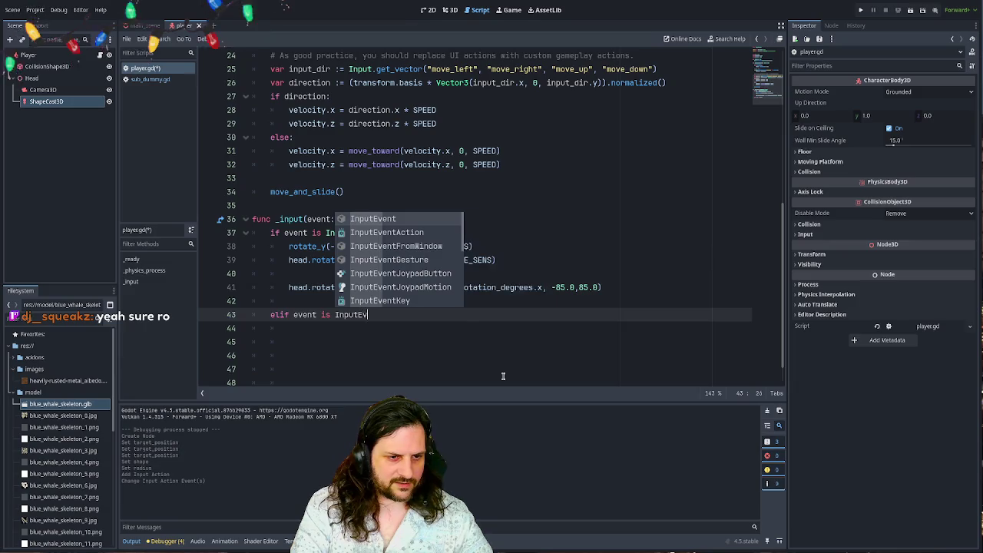
{"action": "type", "text": "entMouse"}
{"action": "key", "text": "Down"}
{"action": "key", "text": "Return"}
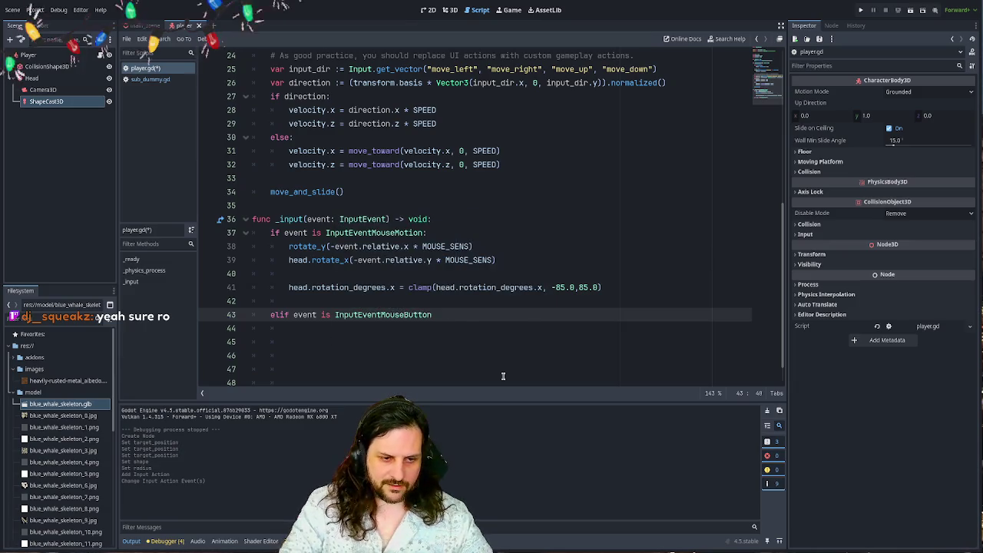
{"action": "type", "text": ":"}
{"action": "key", "text": "Return"}
- Add 'if Input.is_action_just_pressed("interact"):' inside the mouse-button branch
{"action": "type", "text": "if "}
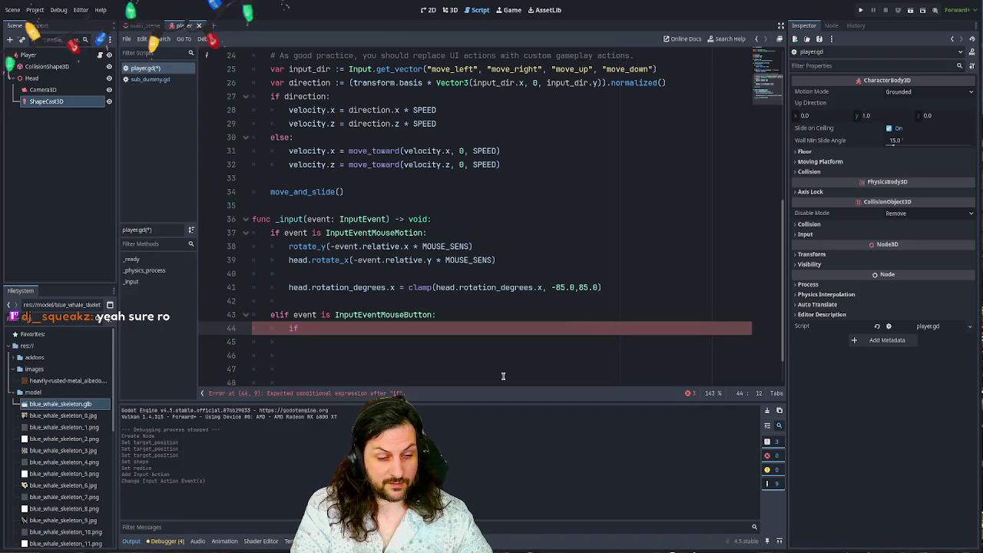
{"action": "type", "text": "Input.isa"}
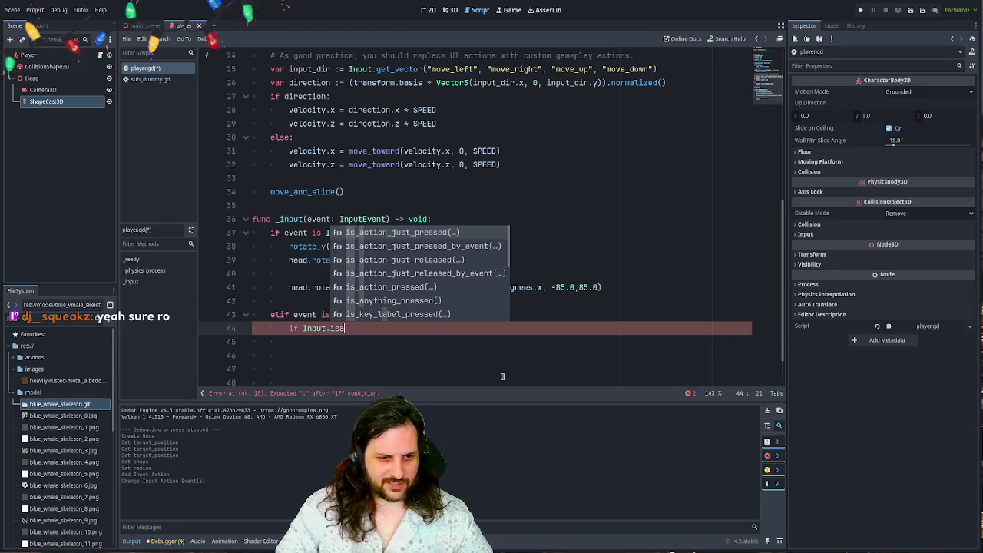
{"action": "key", "text": "Return"}
{"action": "key", "text": "Return"}
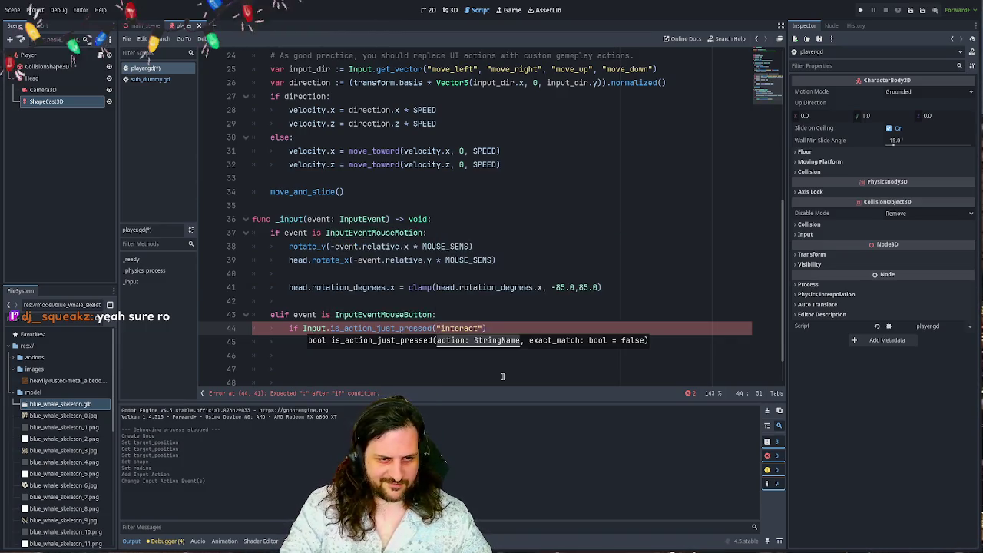
{"action": "key", "text": "Return"}
{"action": "type", "text": "shape_cast_3d"}
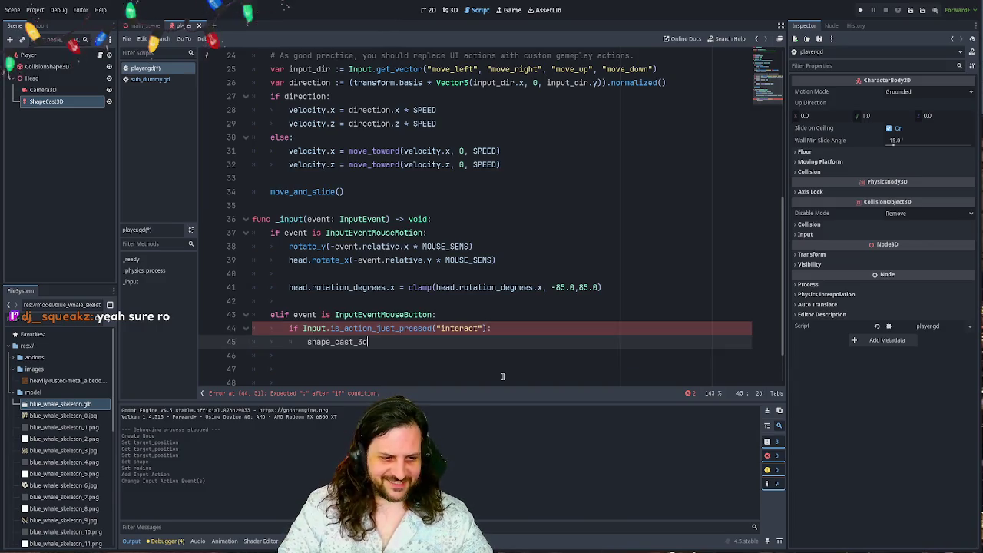
{"action": "key", "text": "ctrl+BackSpace"}
{"action": "type", "text": "i"}
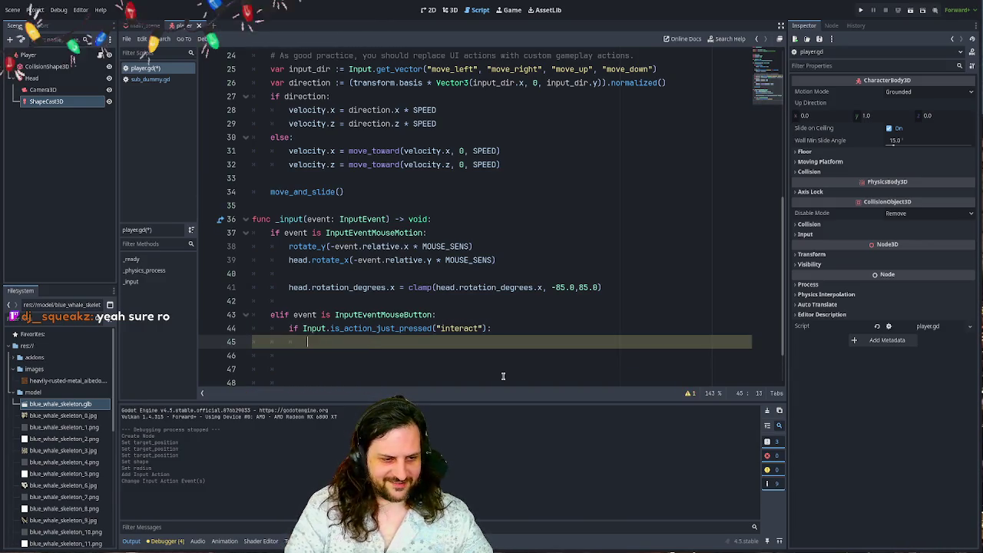
{"action": "key", "text": "BackSpace"}
{"action": "key", "text": "BackSpace"}
{"action": "key", "text": "BackSpace"}
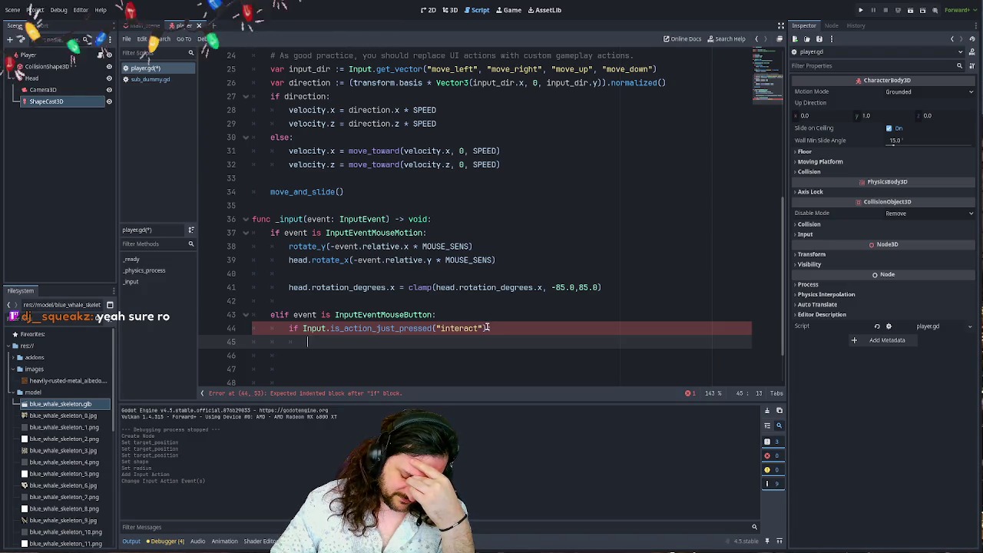
- Add a nested 'if shape_cast_3d.is_colliding():' check under the interact condition
{"action": "type", "text": "shape_cast_3d"}
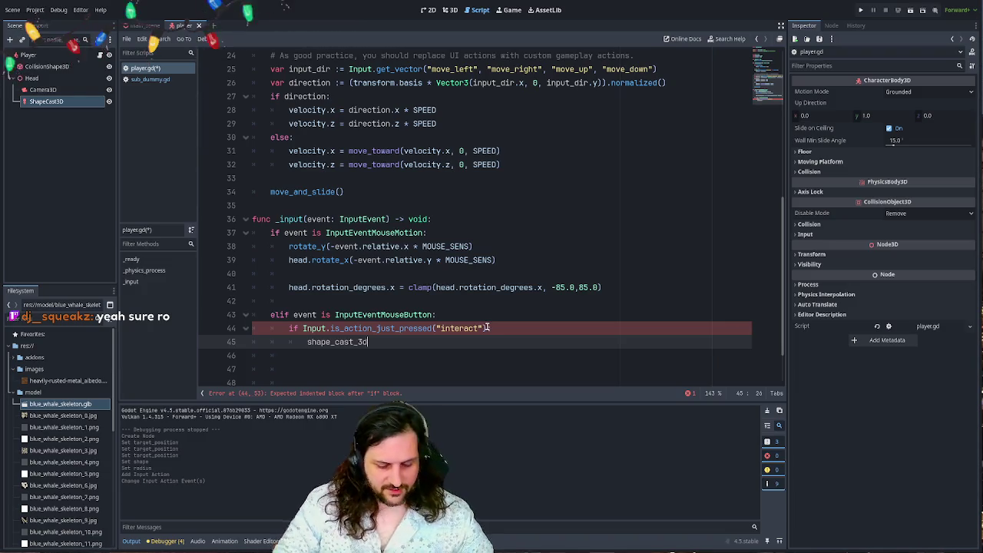
{"action": "type", "text": "."}
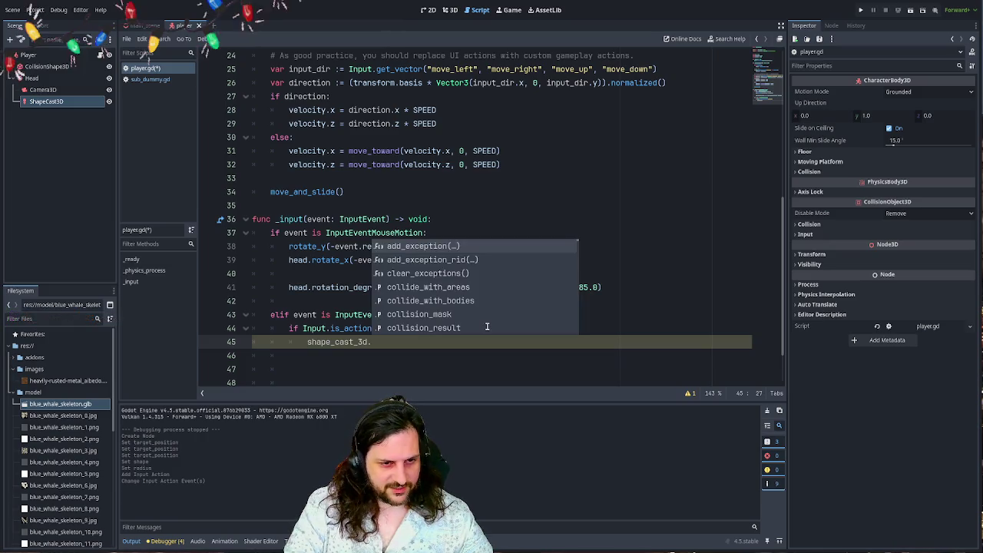
{"action": "key", "text": "Down"}
{"action": "key", "text": "Down"}
{"action": "key", "text": "Down"}
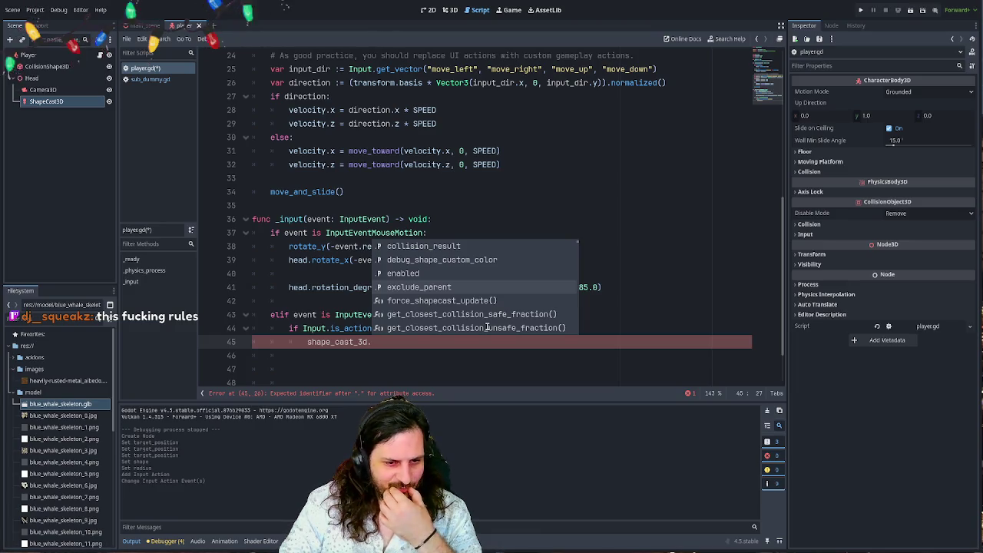
{"action": "key", "text": "Down"}
{"action": "key", "text": "Down"}
{"action": "key", "text": "Down"}
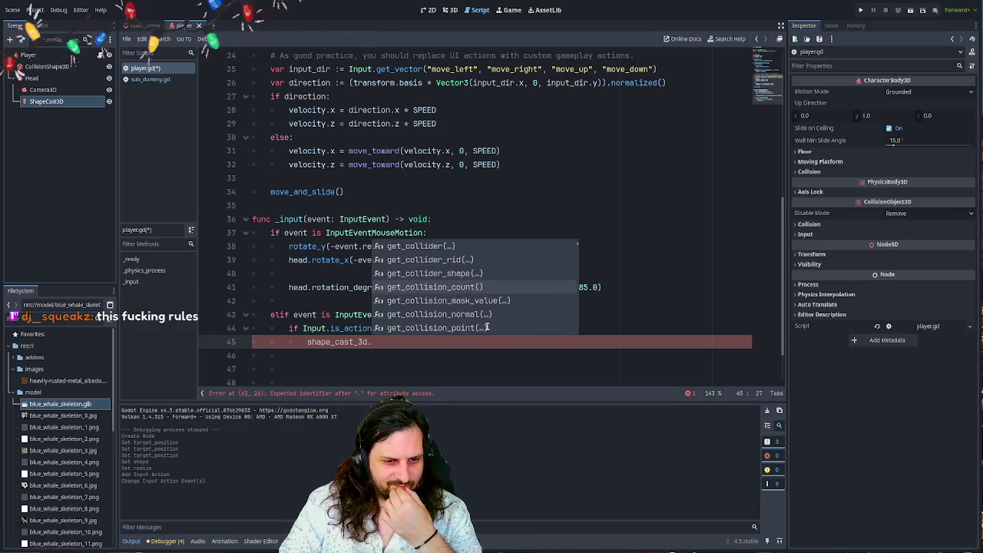
{"action": "key", "text": "Down"}
{"action": "key", "text": "Down"}
{"action": "key", "text": "Up"}
{"action": "key", "text": "Return"}
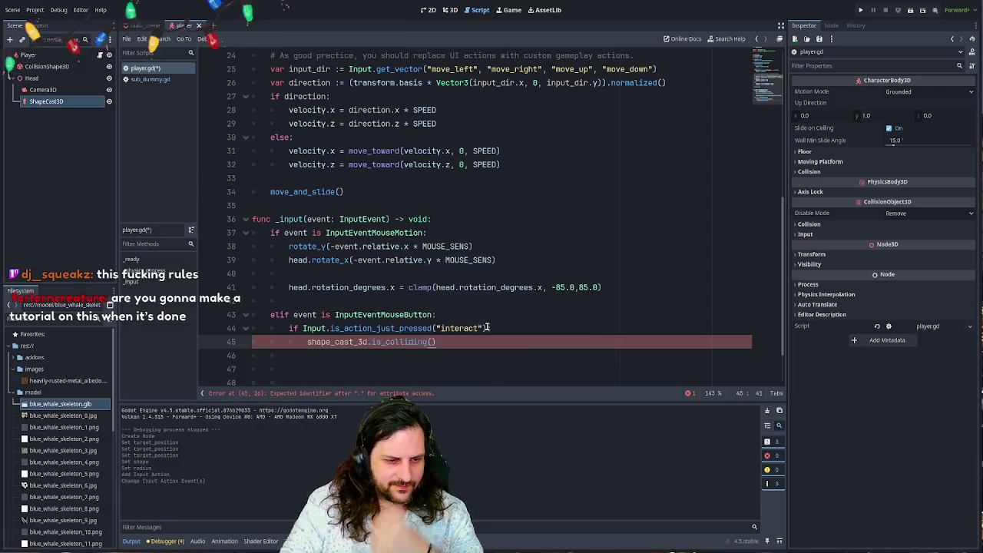
{"action": "key", "text": "Home"}
{"action": "type", "text": "if "}
{"action": "type", "text": ":"}
{"action": "key", "text": "Return"}
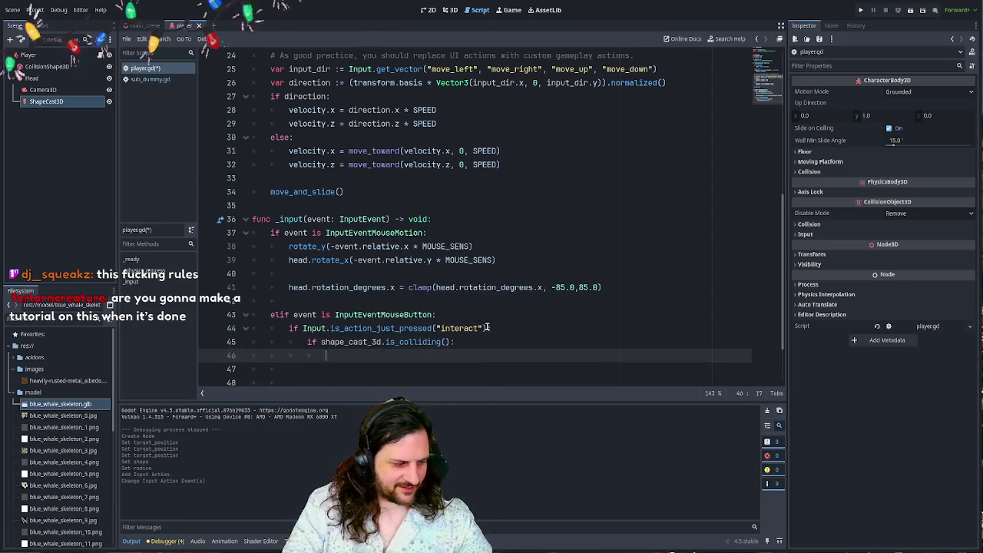
{"action": "scroll", "coordinate": [491, 307], "scroll_direction": "down", "scroll_amount": 2}
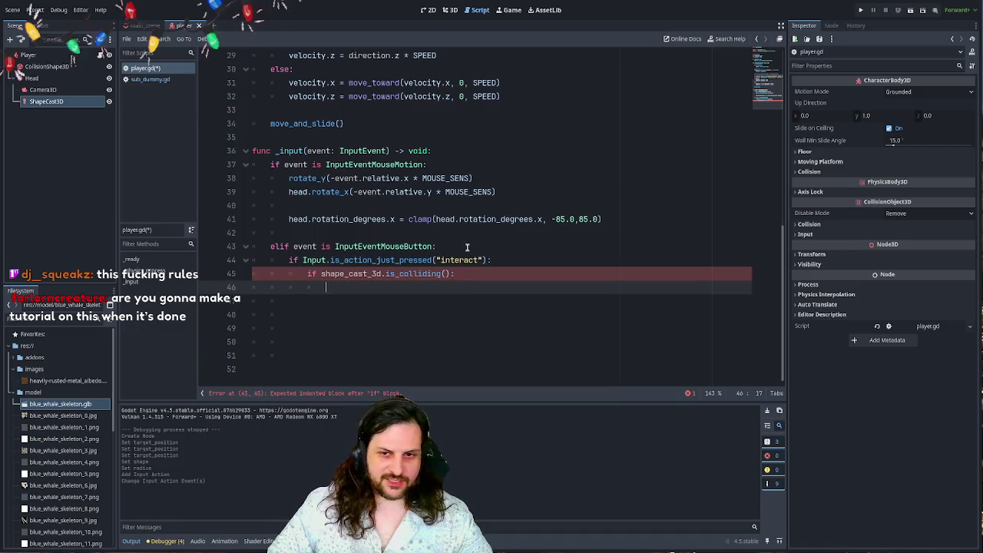
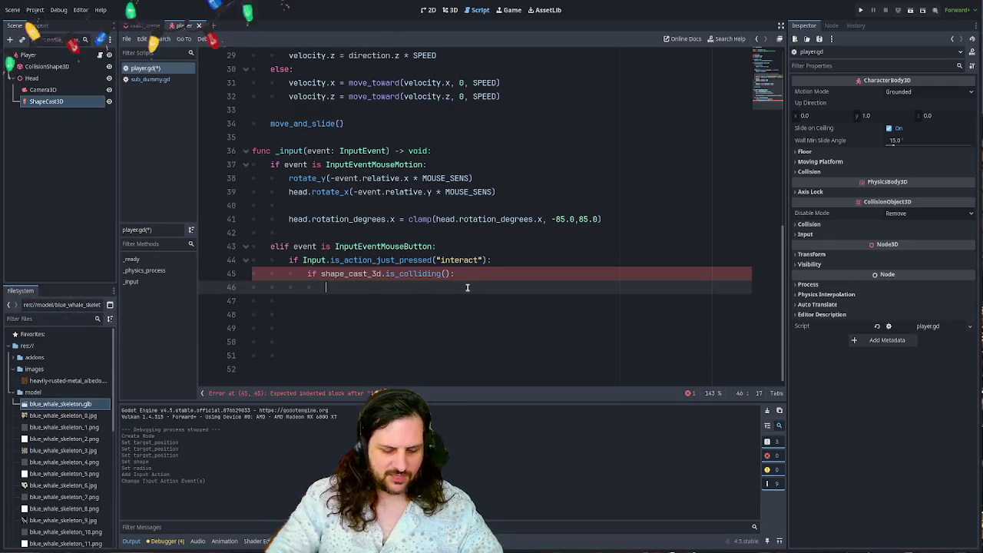
- Browse the shape_cast_3d member suggestions on line 46, then clear the unfinished text
{"action": "type", "text": "sha"}
{"action": "key", "text": "Return"}
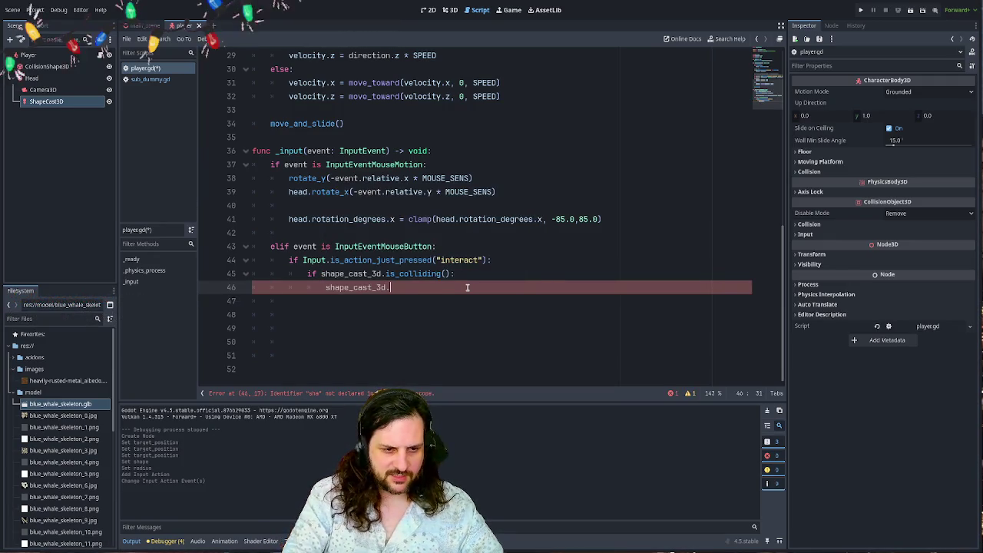
{"action": "type", "text": "."}
{"action": "key", "text": "Down"}
{"action": "key", "text": "Down"}
{"action": "key", "text": "Down"}
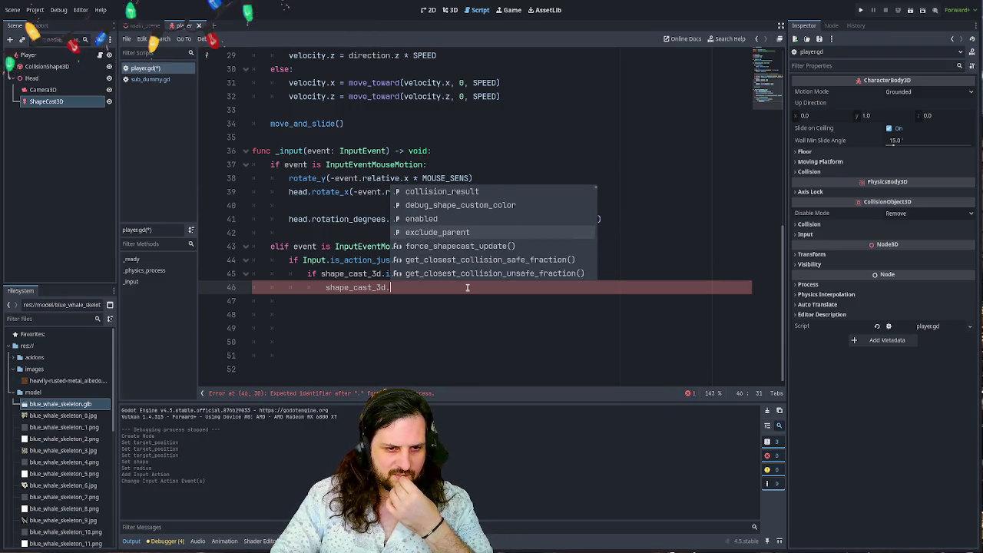
{"action": "key", "text": "Down"}
{"action": "key", "text": "Down"}
{"action": "key", "text": "Down"}
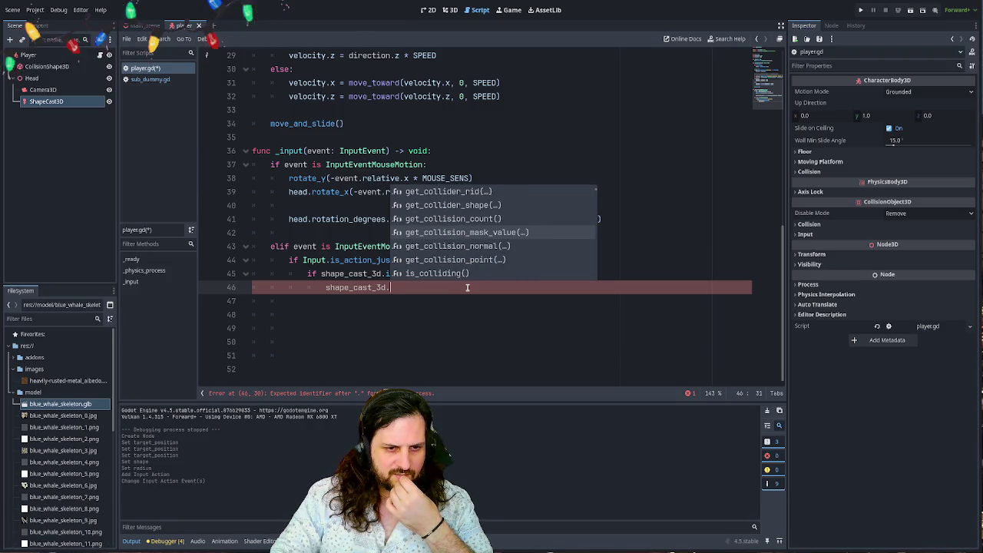
{"action": "key", "text": "Up"}
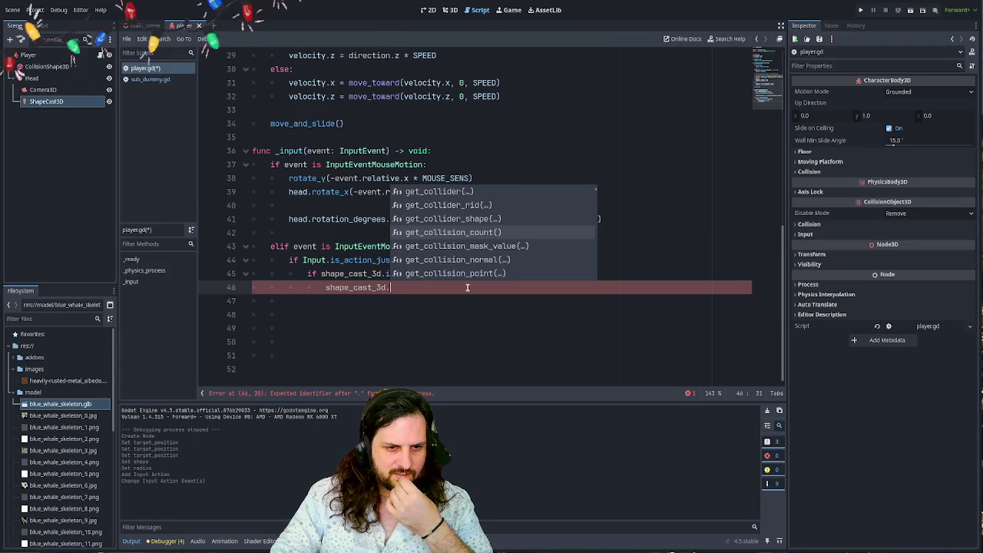
{"action": "key", "text": "Up"}
{"action": "key", "text": "Down"}
{"action": "key", "text": "Down"}
{"action": "key", "text": "Down"}
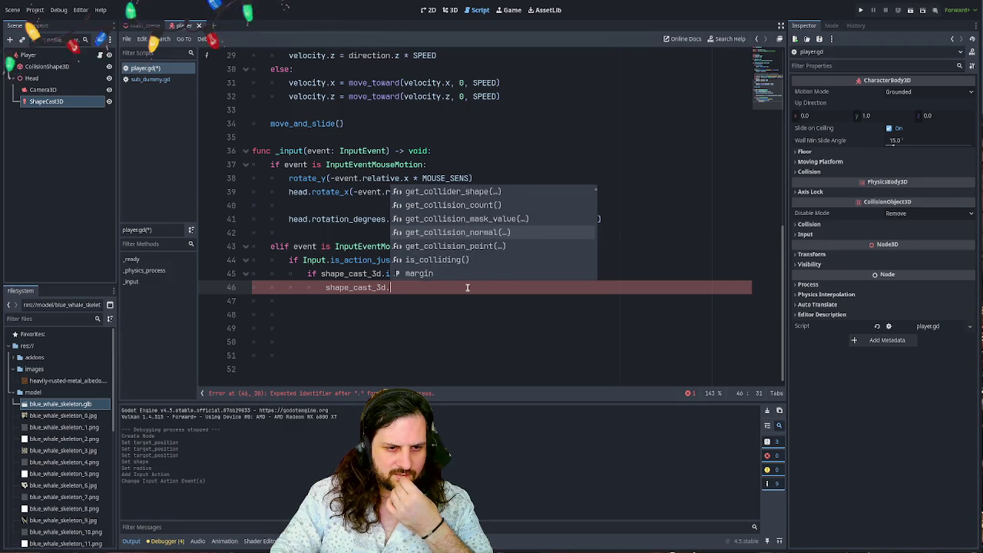
{"action": "key", "text": "Down"}
{"action": "key", "text": "Down"}
{"action": "key", "text": "Down"}
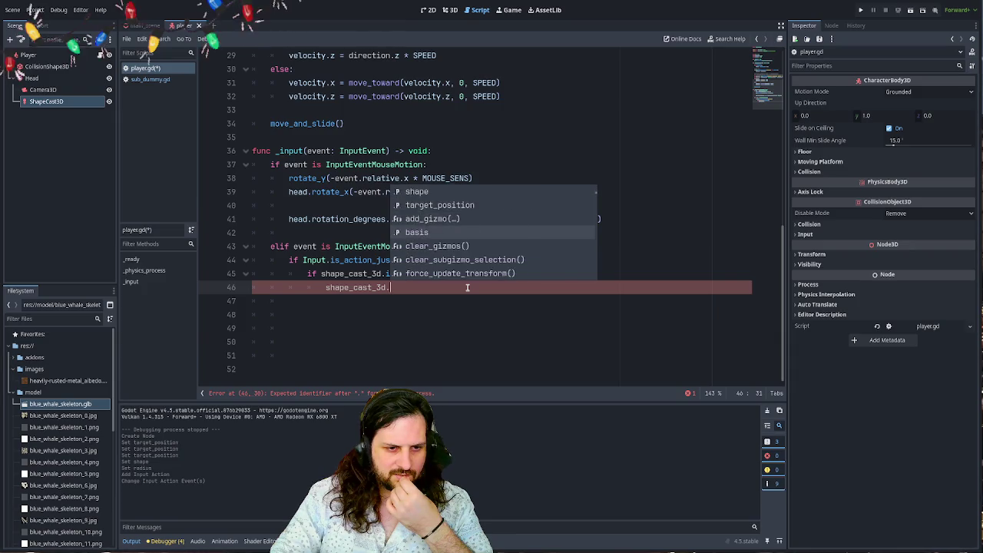
{"action": "key", "text": "Down"}
{"action": "key", "text": "Down"}
{"action": "key", "text": "Down"}
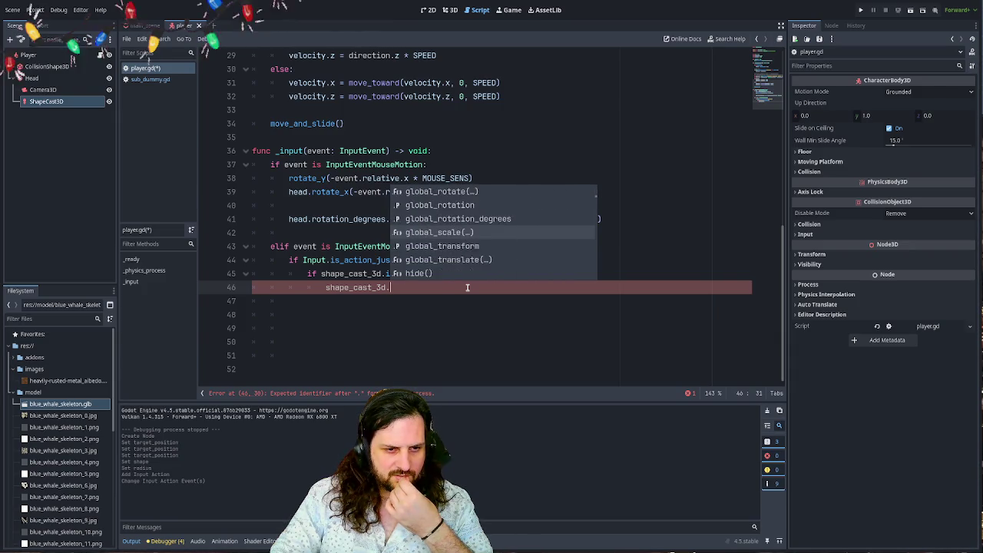
{"action": "key", "text": "Down"}
{"action": "key", "text": "Down"}
{"action": "key", "text": "Down"}
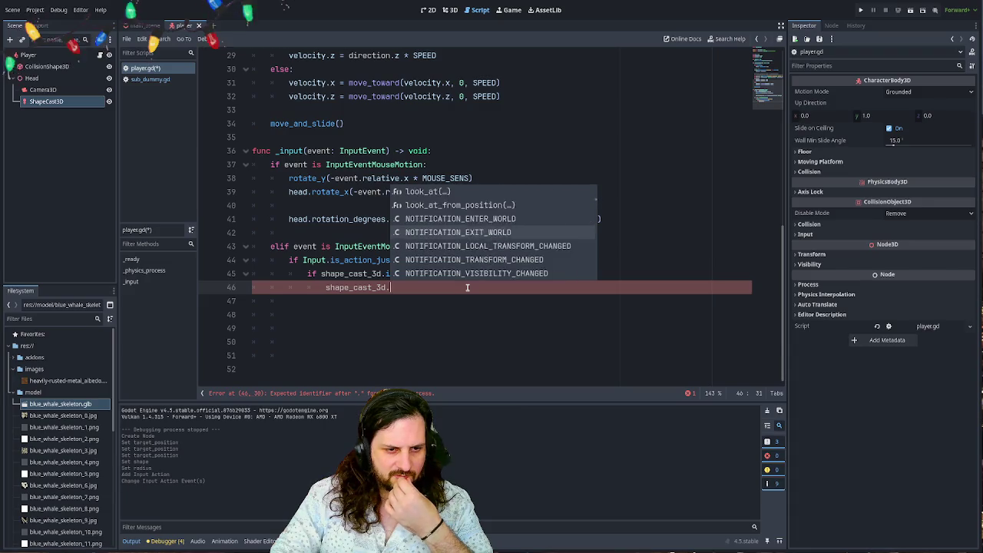
{"action": "key", "text": "Down"}
{"action": "key", "text": "Down"}
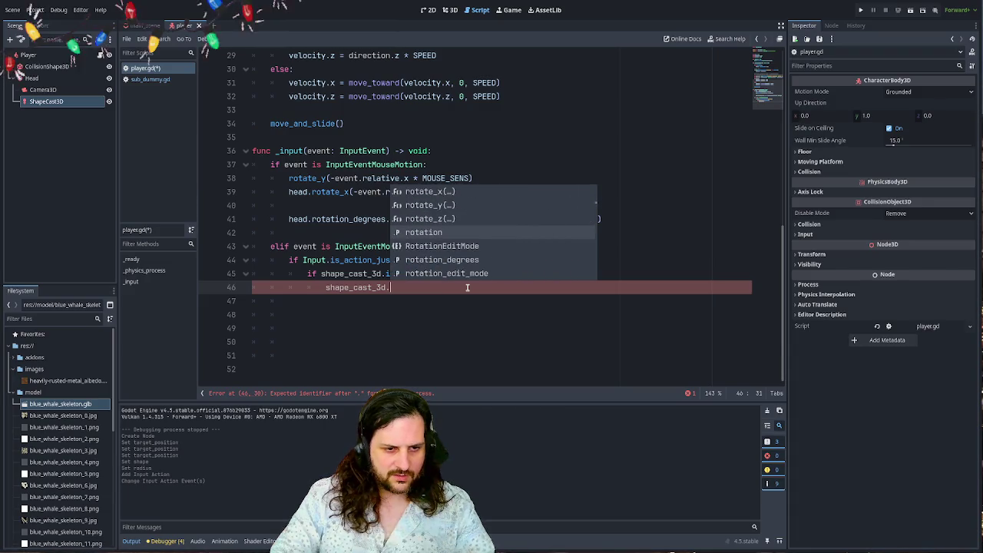
{"action": "key", "text": "BackSpace"}
{"action": "key", "text": "BackSpace"}
{"action": "key", "text": "BackSpace"}
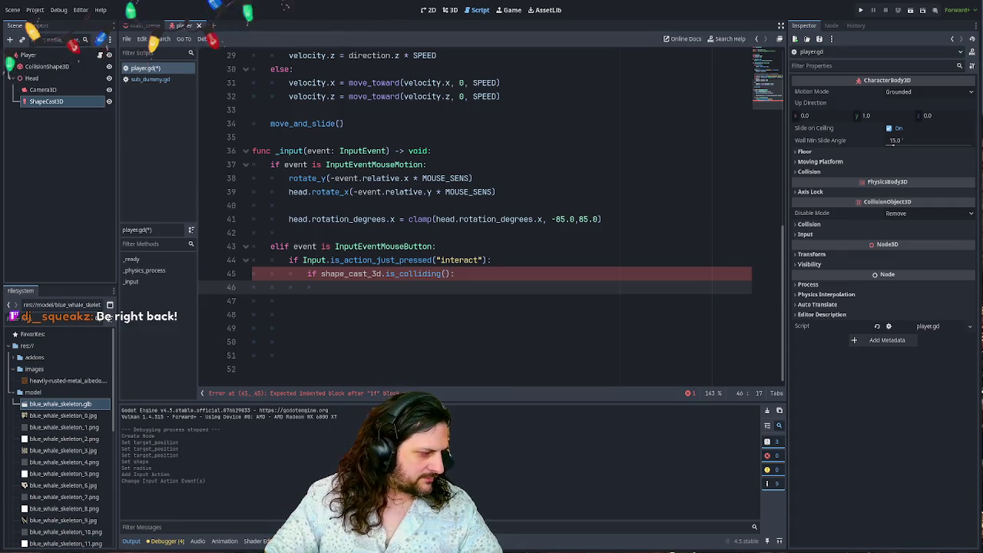
- Google 'shape cast check collision' and open the ShapeCast3D documentation page
{"action": "key", "text": "alt+Tab"}
{"action": "left_click", "coordinate": [397, 158]}
{"action": "type", "text": "shape ca"}
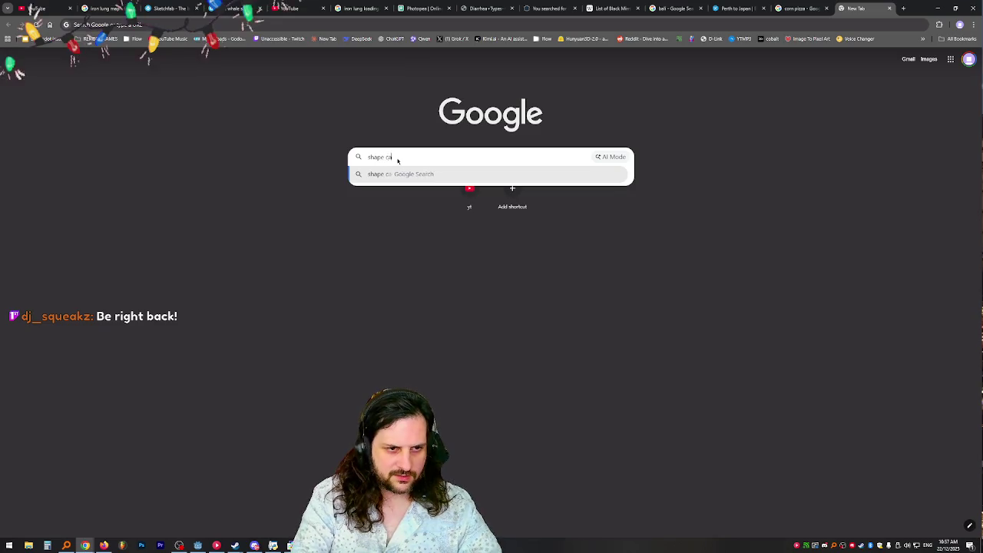
{"action": "type", "text": "st check"}
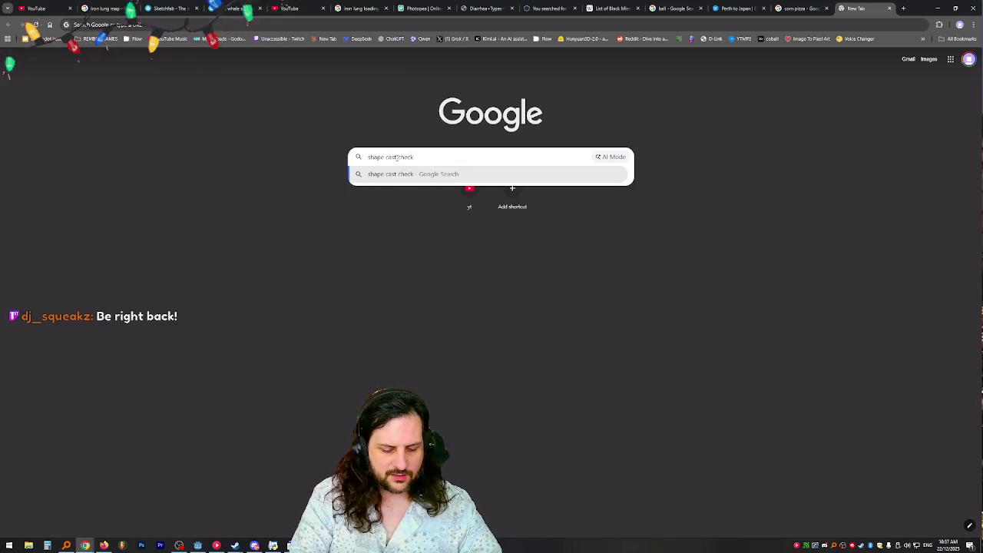
{"action": "type", "text": " collision"}
{"action": "key", "text": "Return"}
{"action": "right_click", "coordinate": [397, 160]}
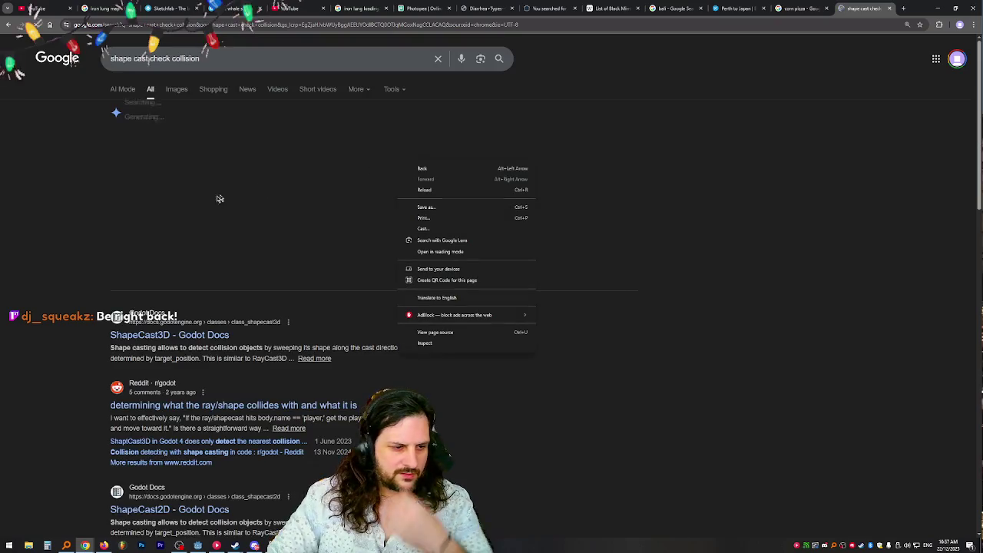
{"action": "key", "text": "Escape"}
{"action": "left_click", "coordinate": [191, 339]}
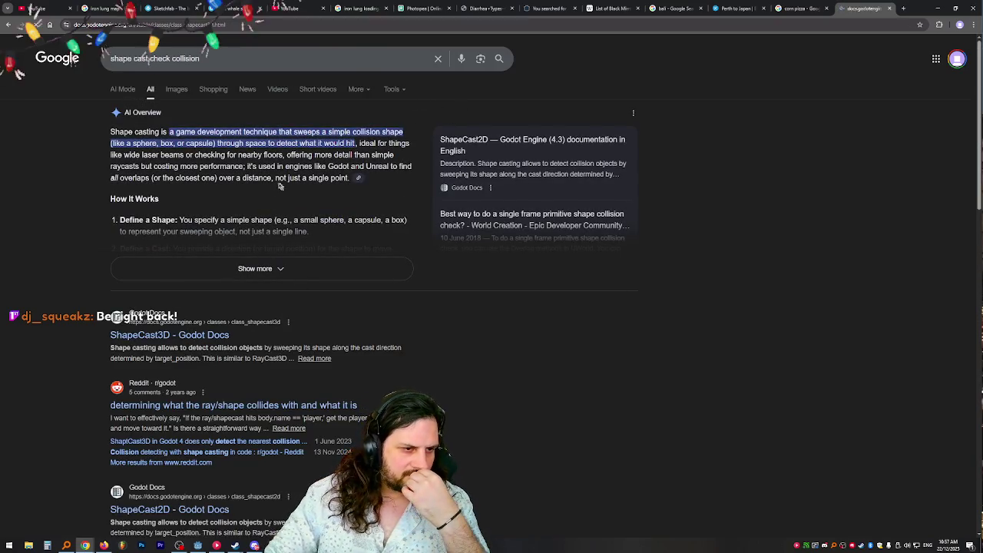
- Read the get_collider_shape entry in the ShapeCast3D Methods table
{"action": "scroll", "coordinate": [556, 248], "scroll_direction": "down", "scroll_amount": 10}
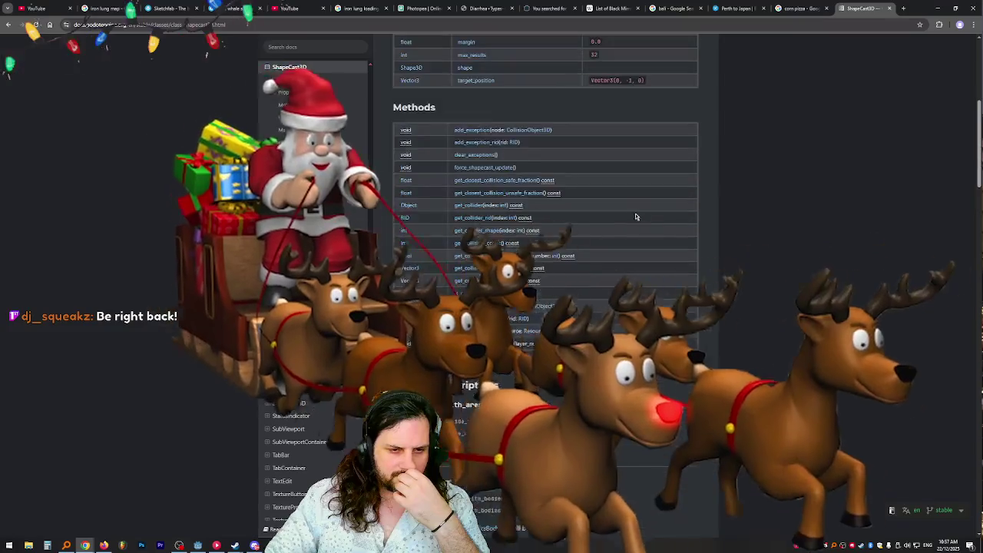
{"action": "scroll", "coordinate": [457, 229], "scroll_direction": "up", "scroll_amount": 10}
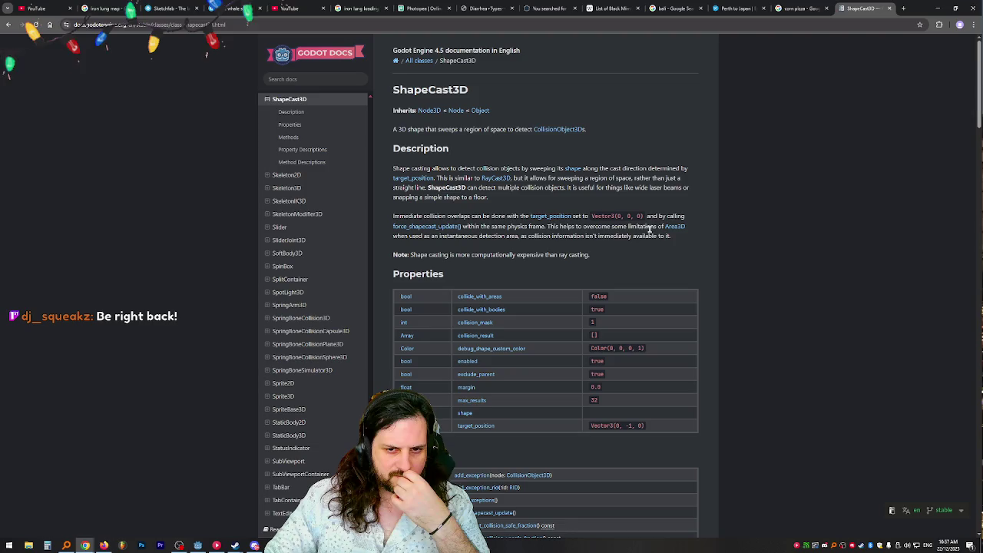
{"action": "scroll", "coordinate": [511, 199], "scroll_direction": "down", "scroll_amount": 3}
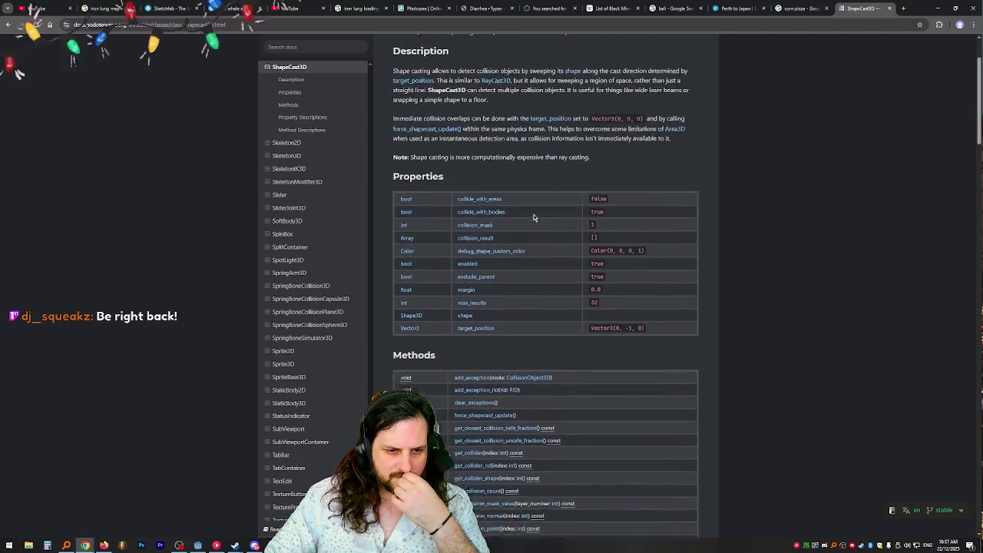
{"action": "scroll", "coordinate": [528, 197], "scroll_direction": "down", "scroll_amount": 1}
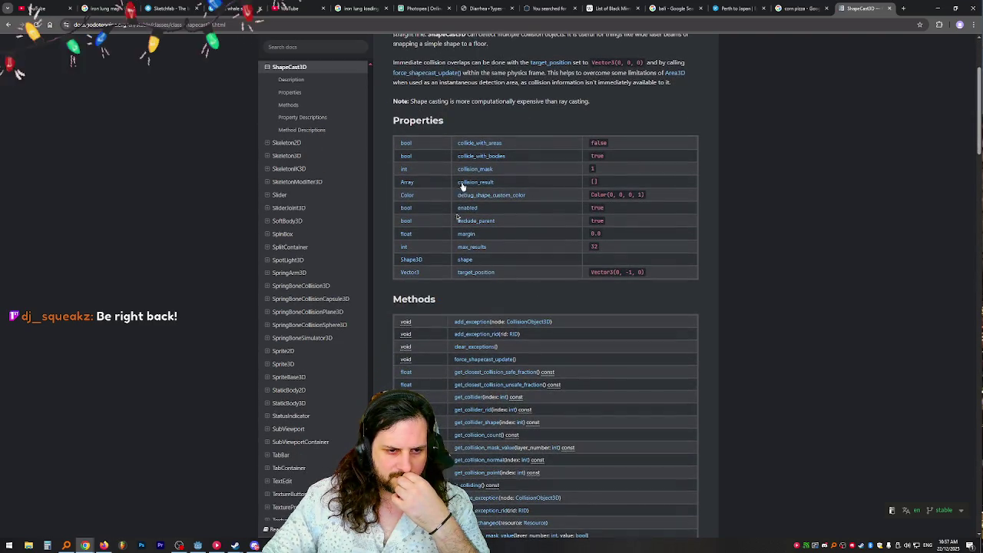
{"action": "scroll", "coordinate": [494, 176], "scroll_direction": "down", "scroll_amount": 4}
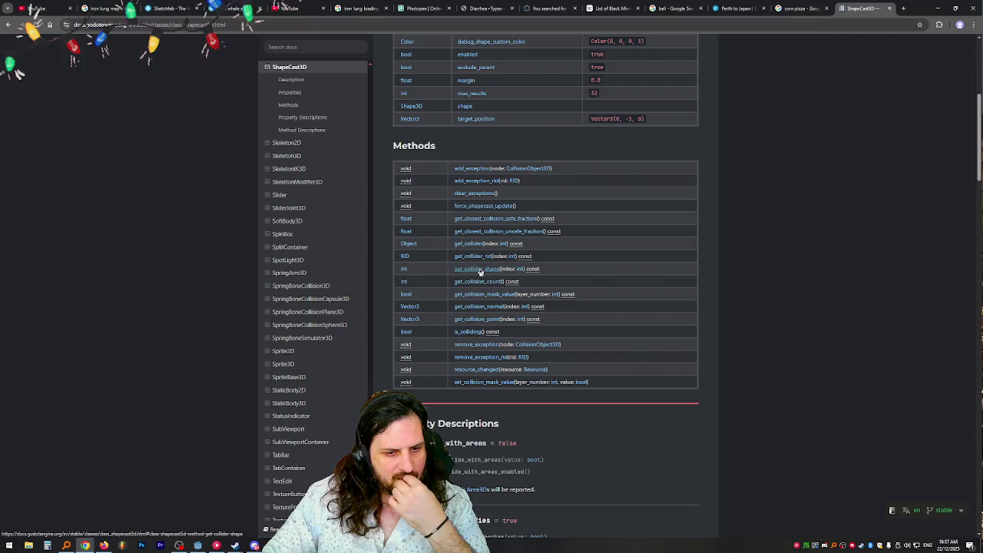
{"action": "left_click", "coordinate": [481, 270]}
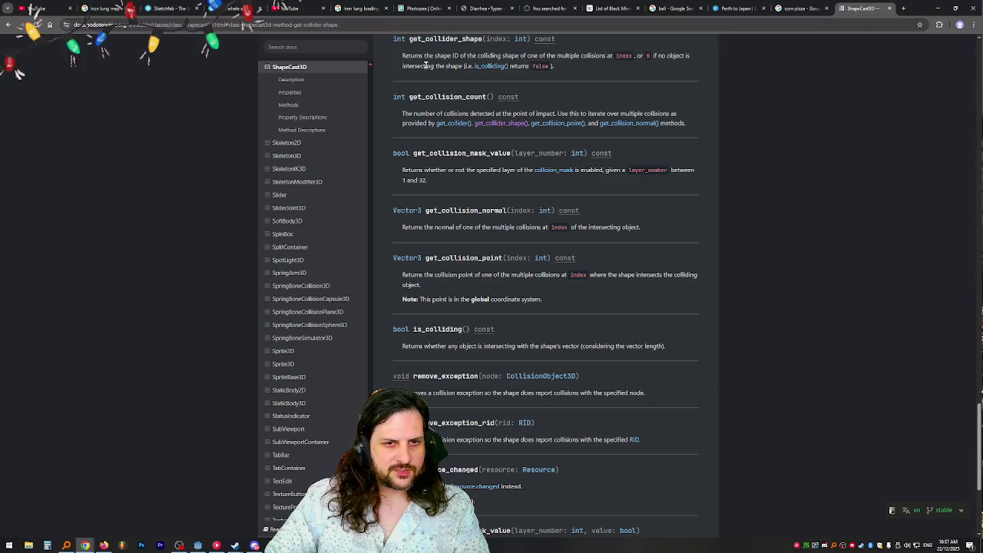
{"action": "scroll", "coordinate": [428, 39], "scroll_direction": "up", "scroll_amount": 1}
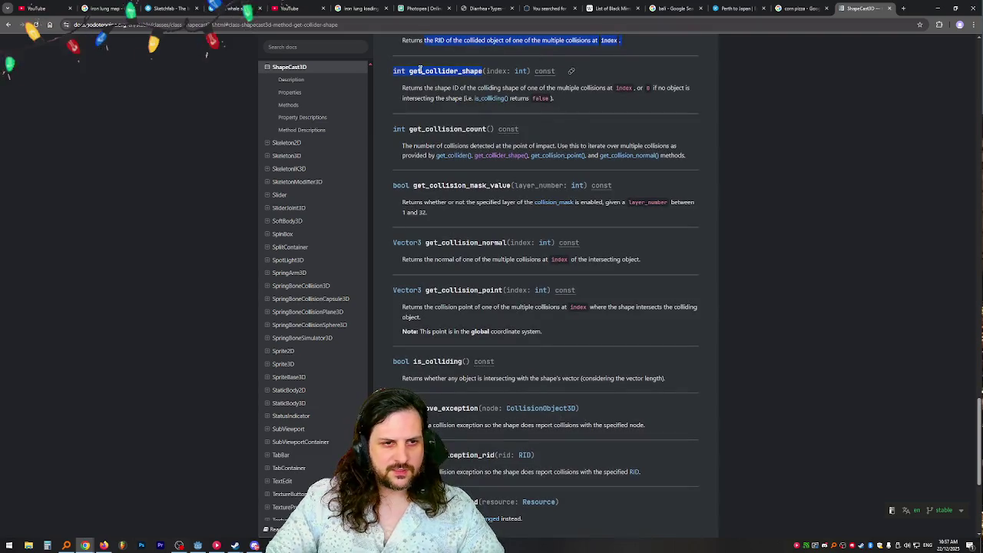
{"action": "left_click", "coordinate": [938, 8]}
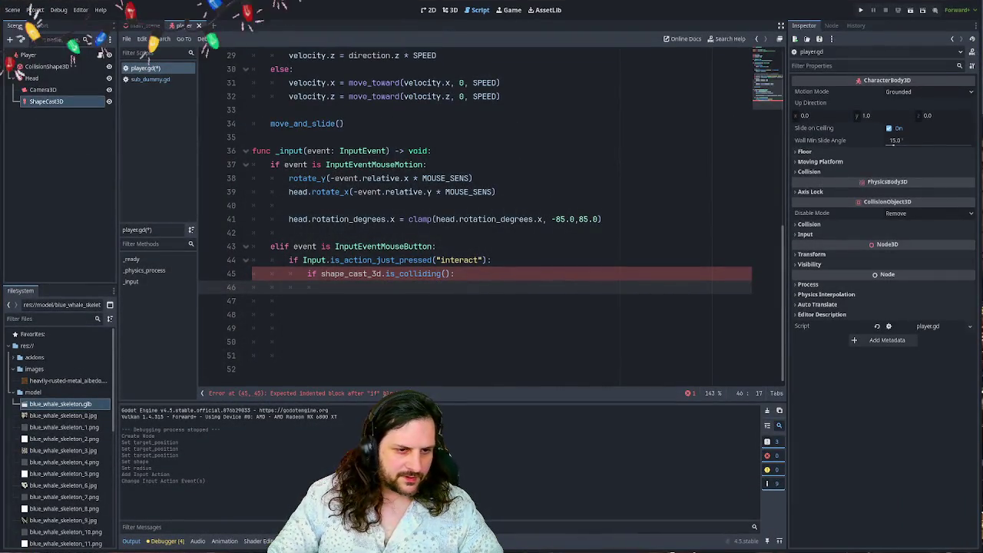
- Store shape_cast_3d.get_collider_shape() in a new col_shape variable on line 46
{"action": "type", "text": "sha"}
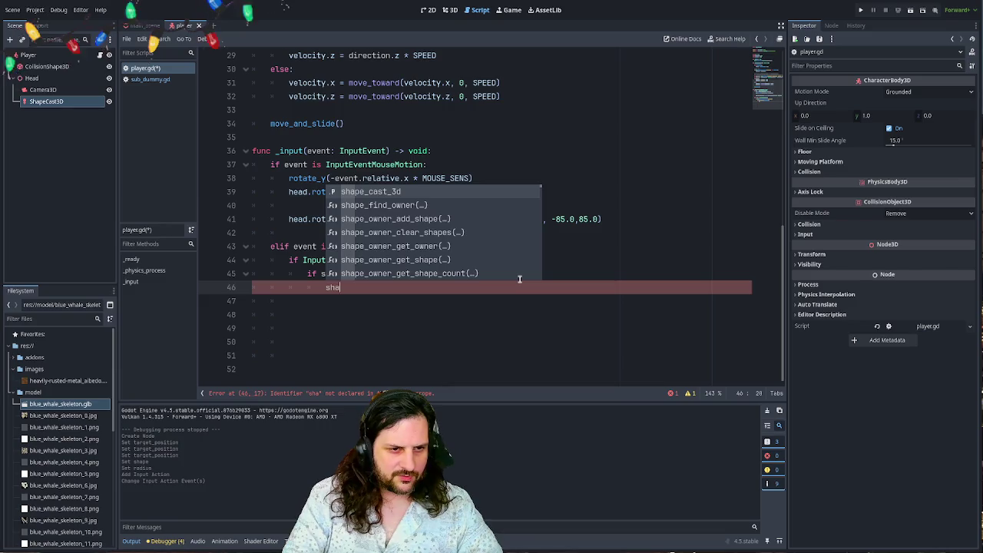
{"action": "key", "text": "Return"}
{"action": "type", "text": ".get_collider_shape"}
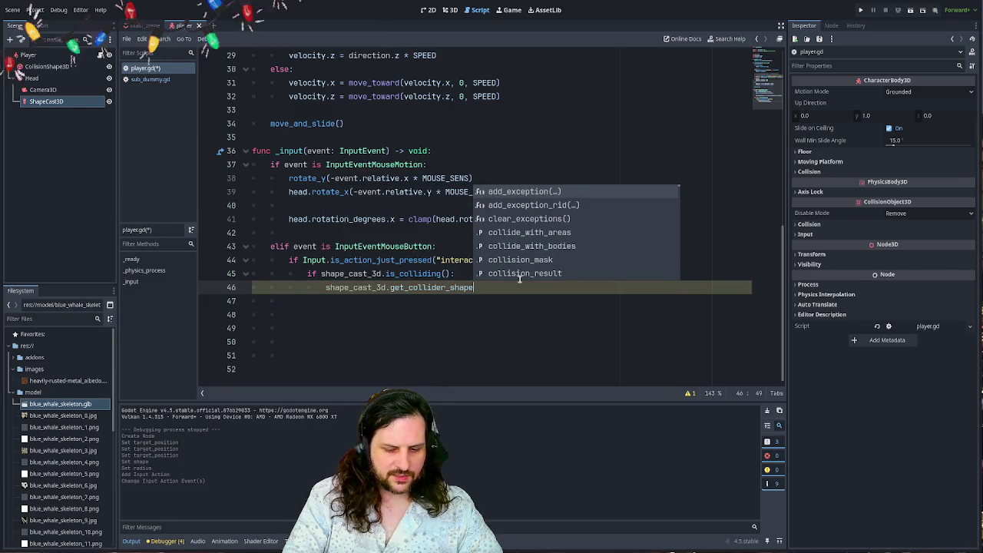
{"action": "type", "text": "(0"}
{"action": "key", "text": "Escape"}
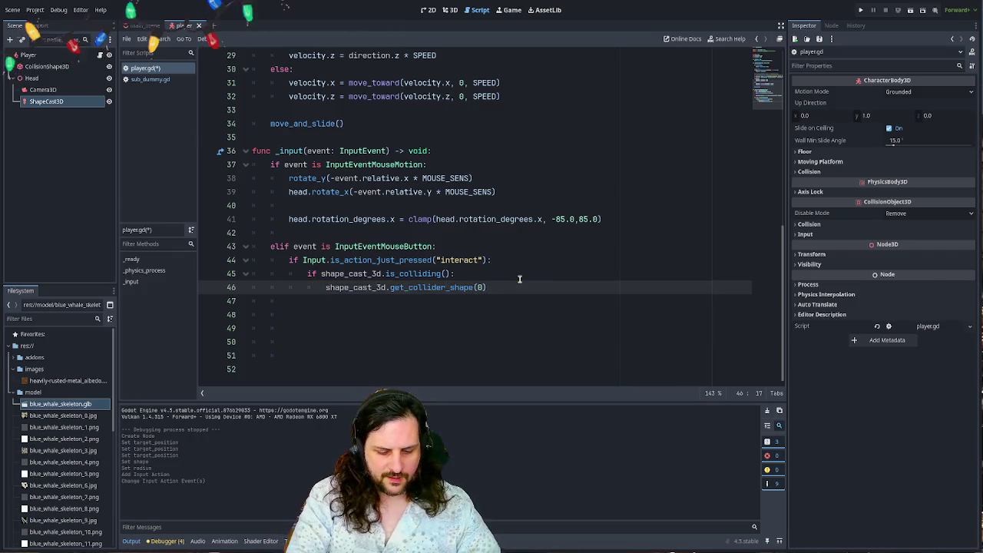
{"action": "type", "text": "var col_"}
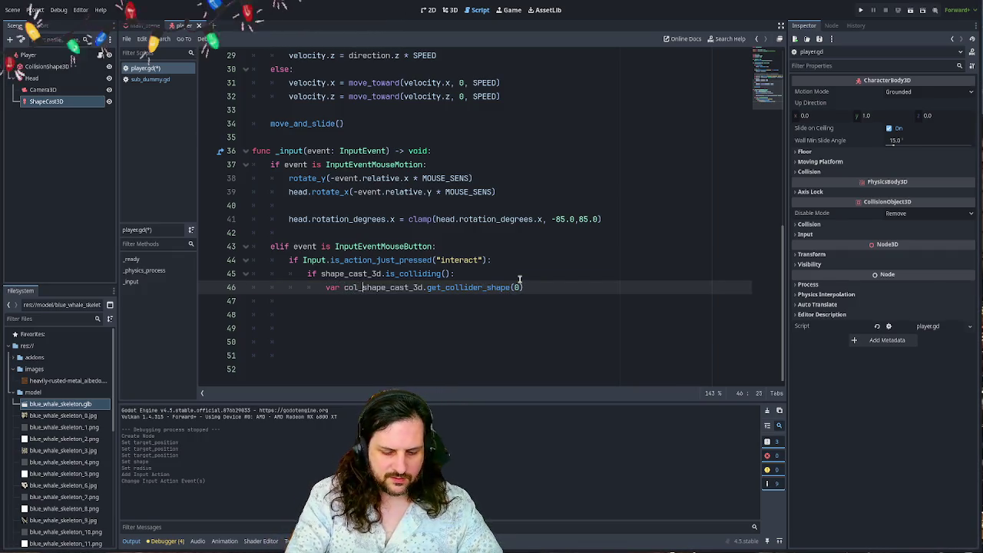
{"action": "type", "text": "shape ="}
{"action": "key", "text": "Return"}
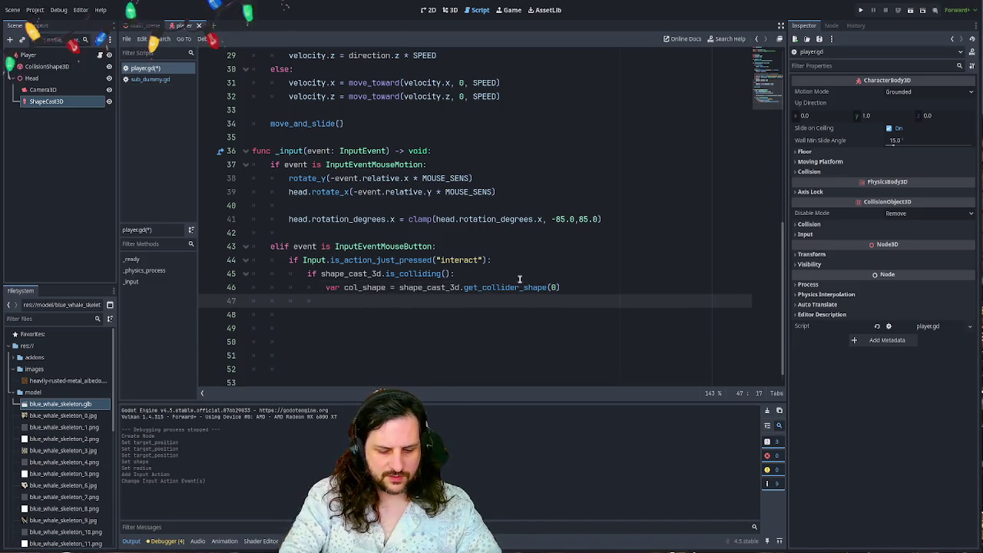
- Add print(col_shape) below it, save, and select the ShapeCast3D node
{"action": "type", "text": "print"}
{"action": "key", "text": "Return"}
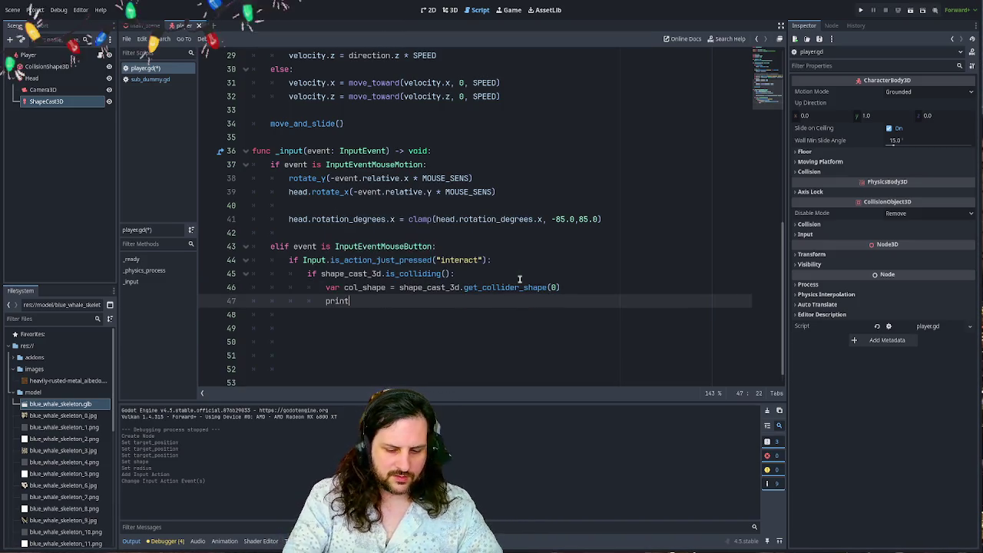
{"action": "type", "text": "(col_sa"}
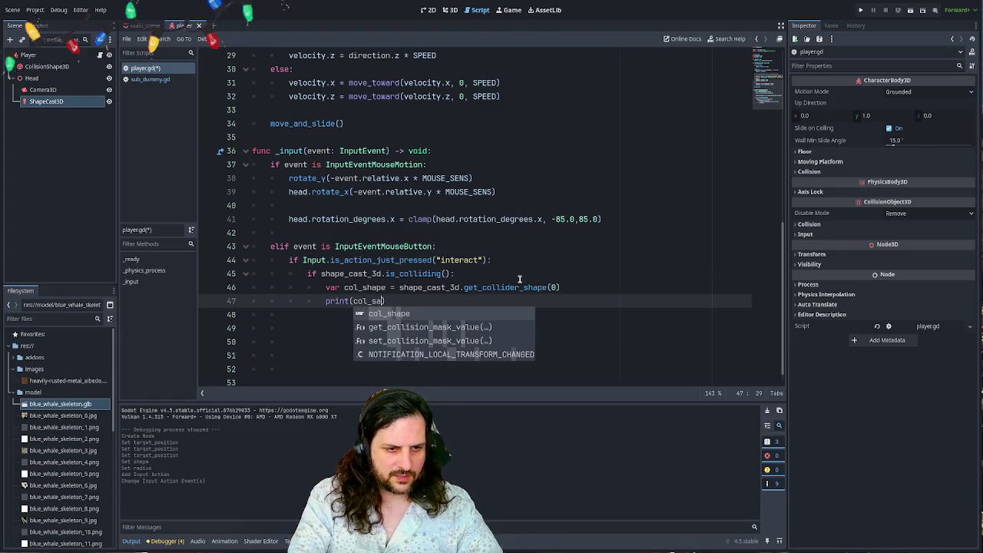
{"action": "key", "text": "Return"}
{"action": "key", "text": "ctrl+s"}
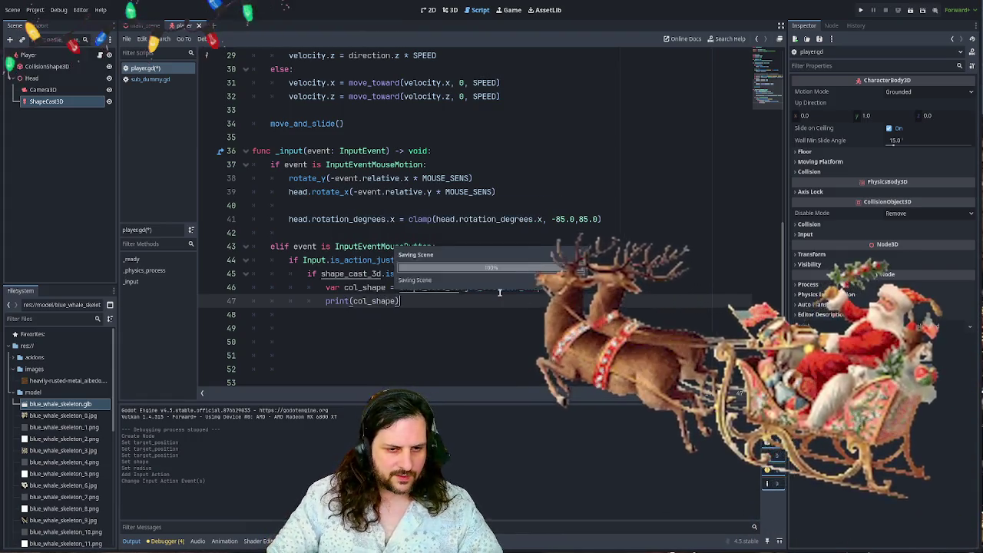
{"action": "left_click", "coordinate": [46, 101]}
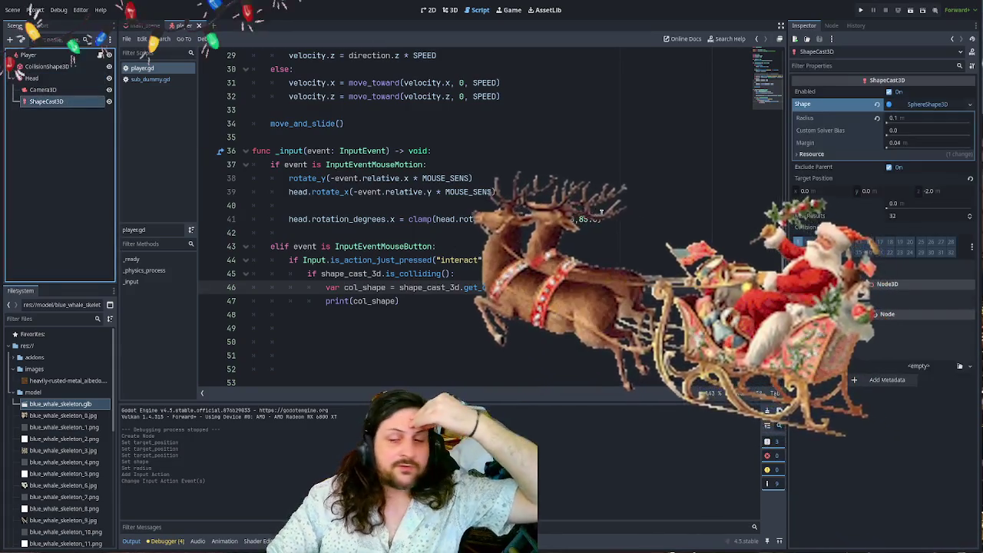
{"action": "left_click", "coordinate": [583, 220]}
- Run the game, face the left wall to test interacting, then stop it
{"action": "key", "text": "F5"}
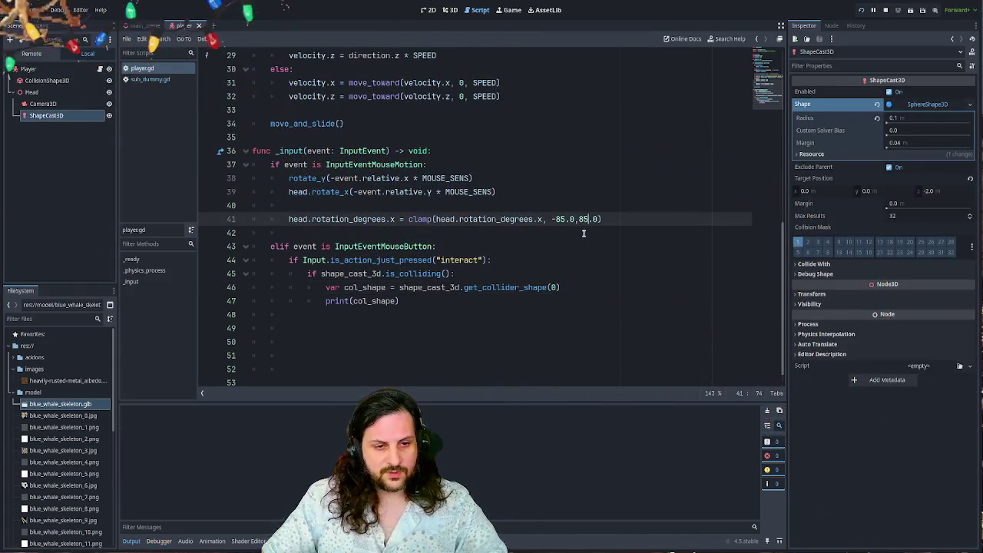
{"action": "key", "text": "Left"}
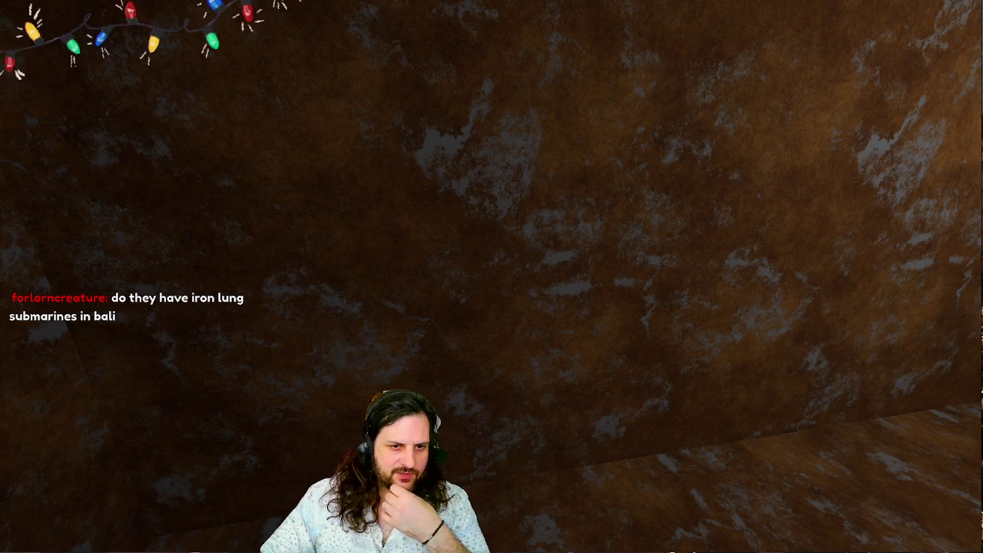
{"action": "key", "text": "Escape"}
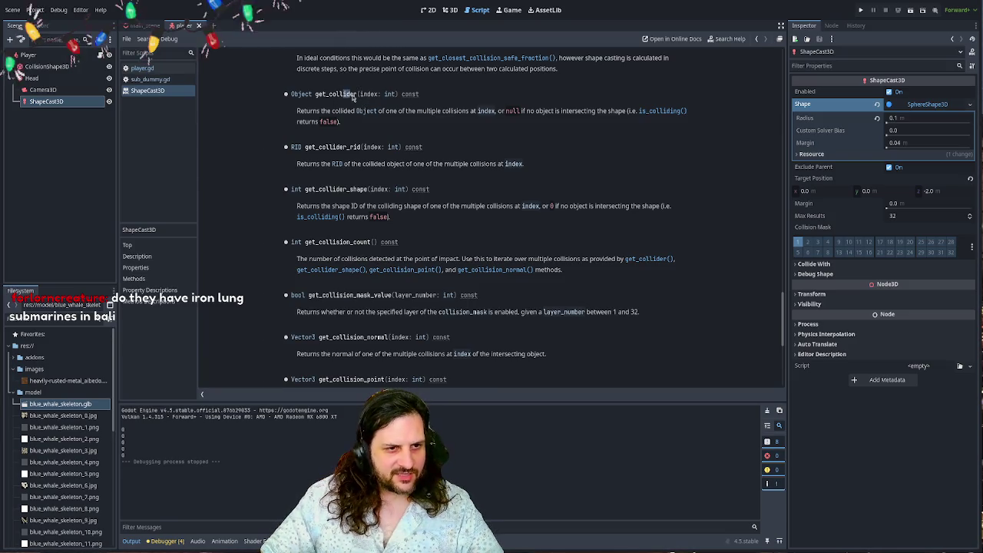
- Replace get_collider_shape on line 46 with get_collider copied from the docs
{"action": "left_click_drag", "start_coordinate": [356, 95], "coordinate": [315, 99]}
{"action": "key", "text": "ctrl+c"}
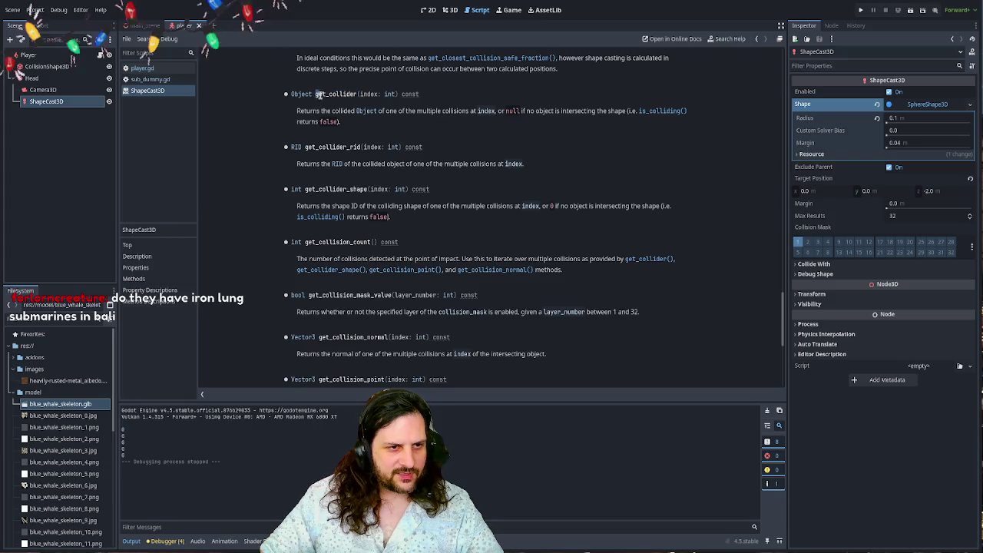
{"action": "key", "text": "alt+Left"}
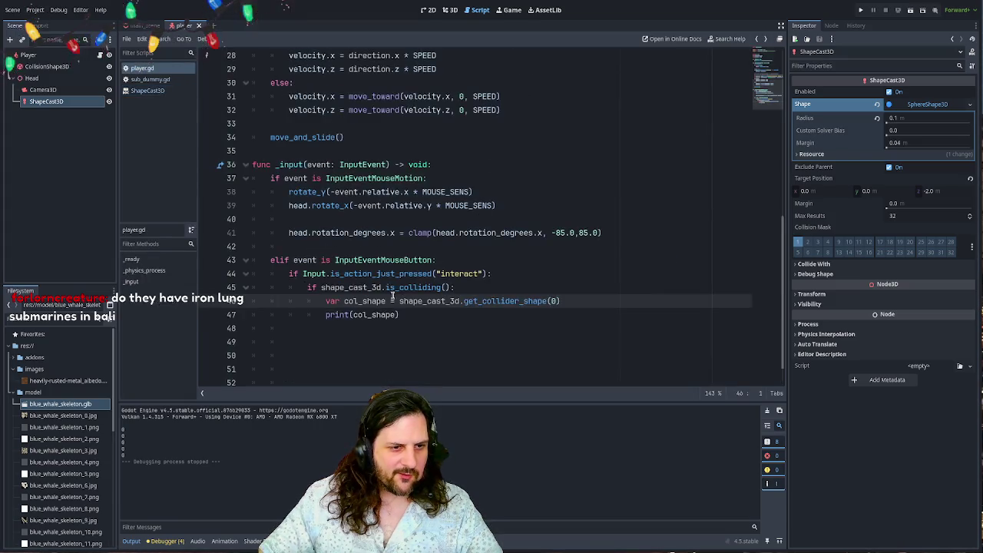
{"action": "double_click", "coordinate": [503, 301]}
{"action": "key", "text": "ctrl+v"}
- Run the game again and review the printed SubGeom CSGBox3D results in the Output panel
{"action": "key", "text": "F5"}
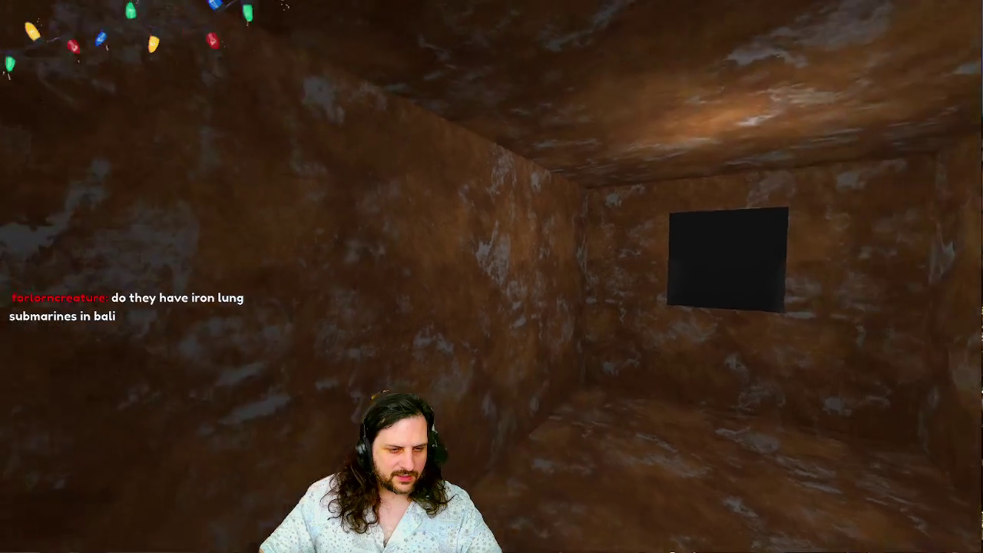
{"action": "mouse_move", "coordinate": [491, 277]}
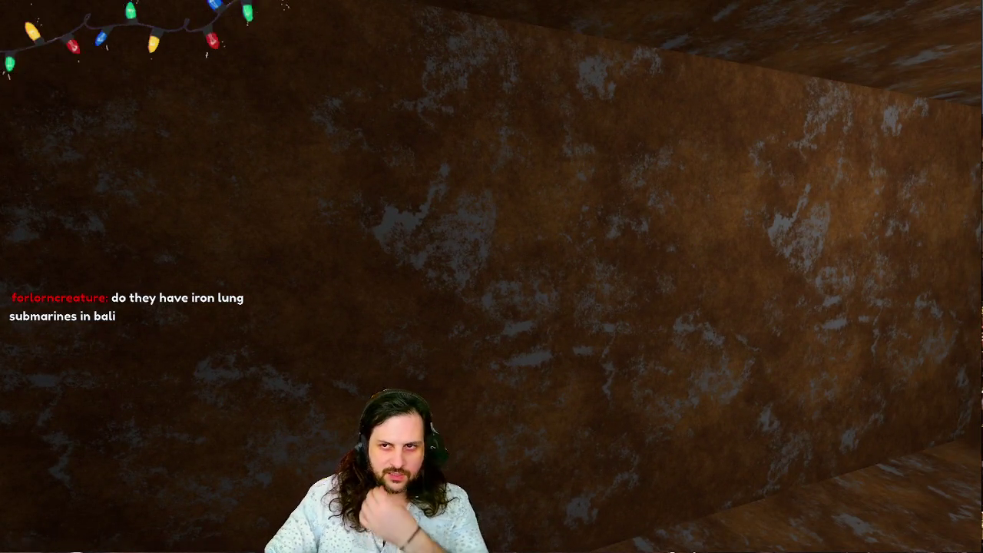
{"action": "key", "text": "Escape"}
{"action": "left_click_drag", "start_coordinate": [200, 400], "coordinate": [200, 198]}
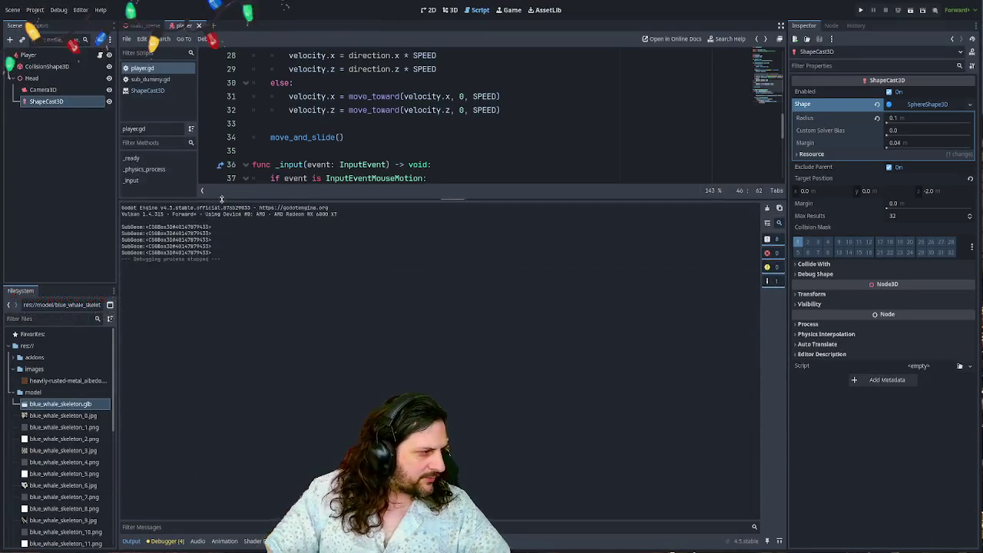
{"action": "left_click_drag", "start_coordinate": [121, 227], "coordinate": [210, 252]}
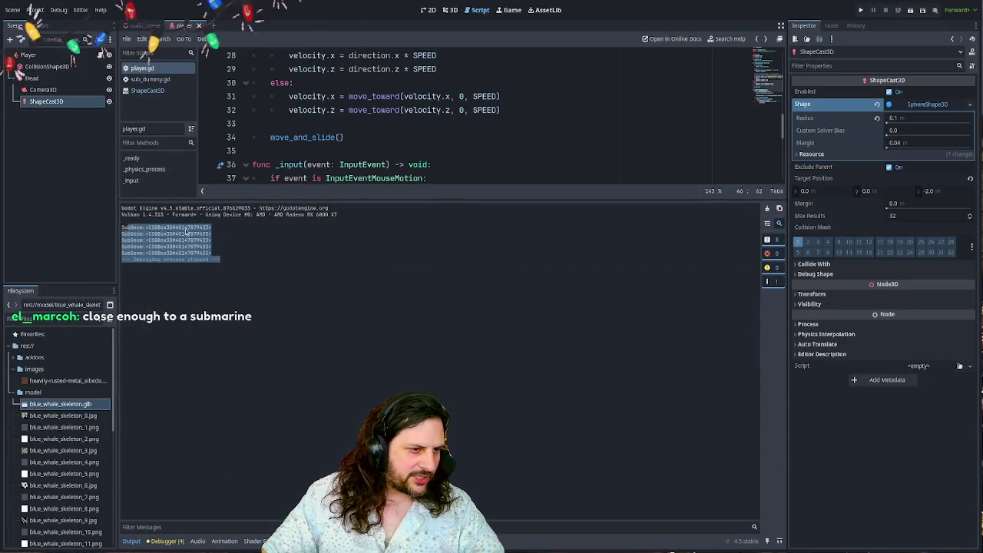
{"action": "left_click", "coordinate": [230, 256]}
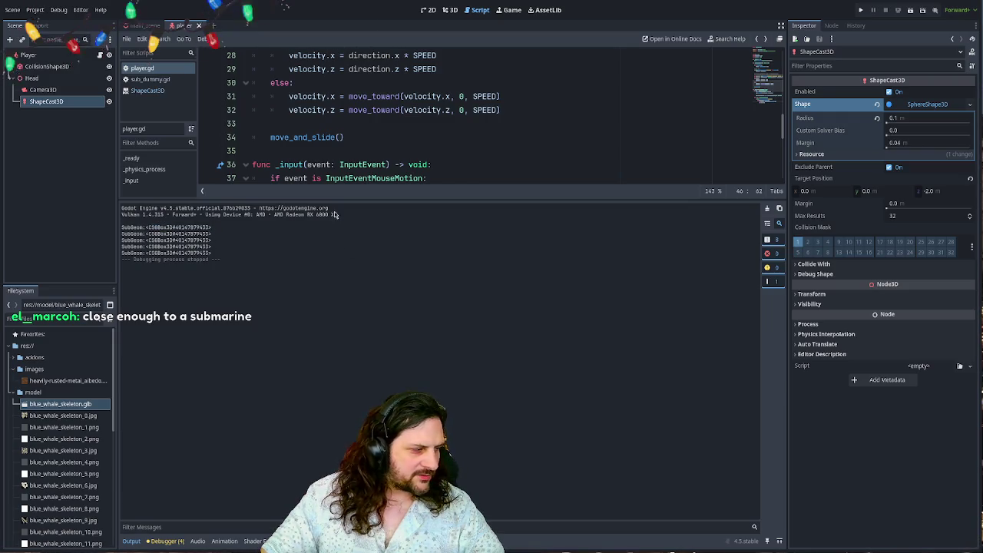
{"action": "left_click_drag", "start_coordinate": [334, 200], "coordinate": [335, 335]}
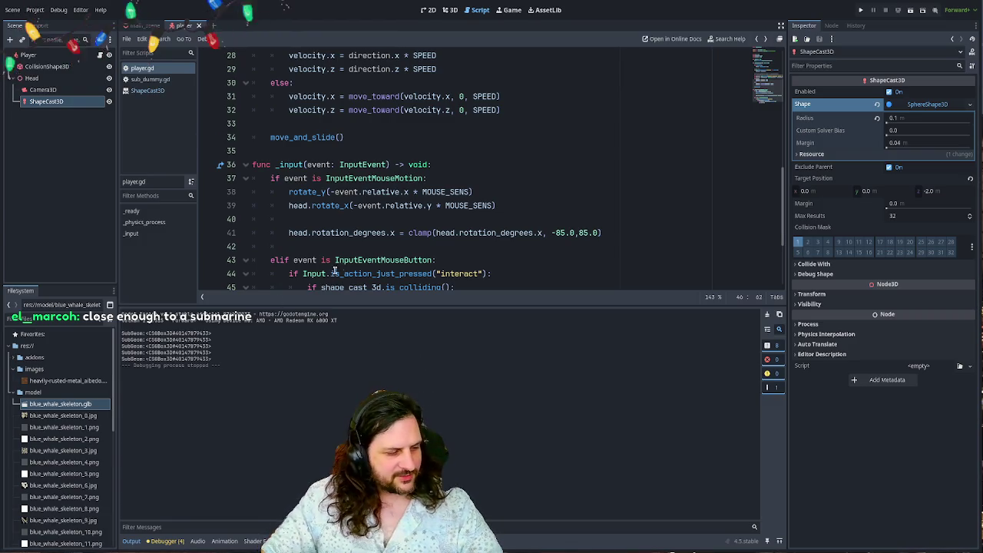
- Shrink the Output panel slightly and inspect the printed SubGeom lines
{"action": "mouse_move", "coordinate": [347, 306]}
{"action": "left_mouse_down"}
{"action": "mouse_move", "coordinate": [353, 331]}
{"action": "mouse_move", "coordinate": [352, 312]}
{"action": "left_mouse_up"}
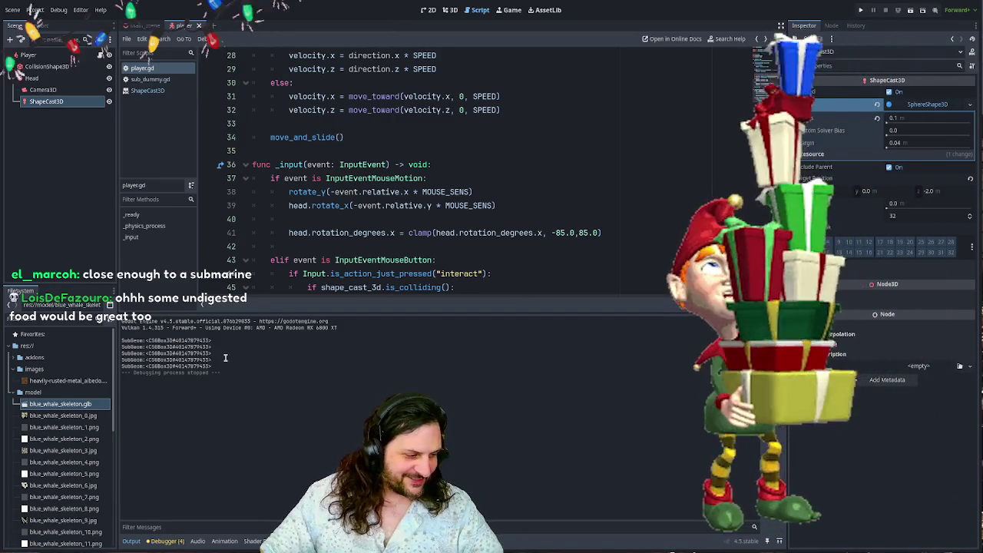
{"action": "left_click_drag", "start_coordinate": [219, 361], "coordinate": [127, 338]}
{"action": "left_click", "coordinate": [127, 338]}
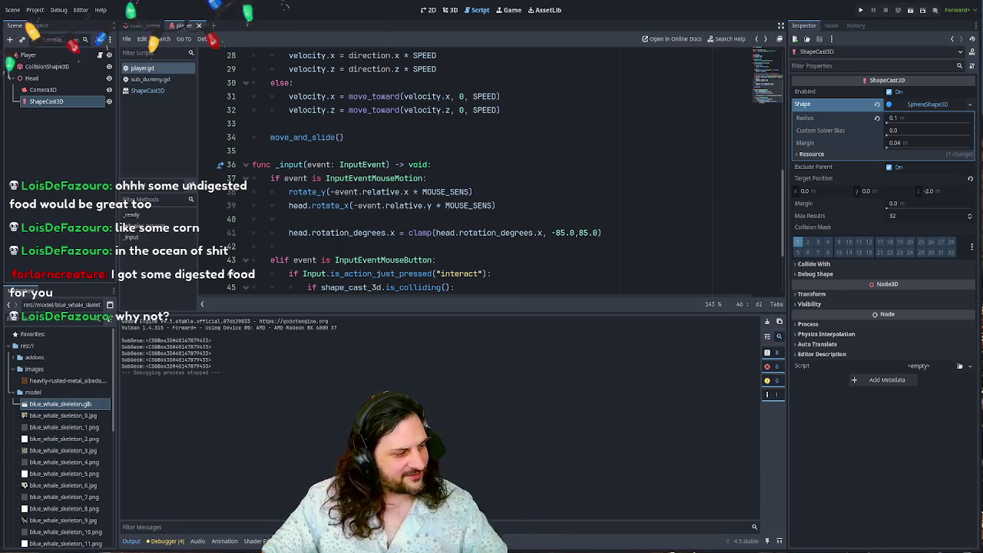
- Switch the ShapeCast3D collision mask from layer 1 to layer 5
{"action": "left_click", "coordinate": [525, 138]}
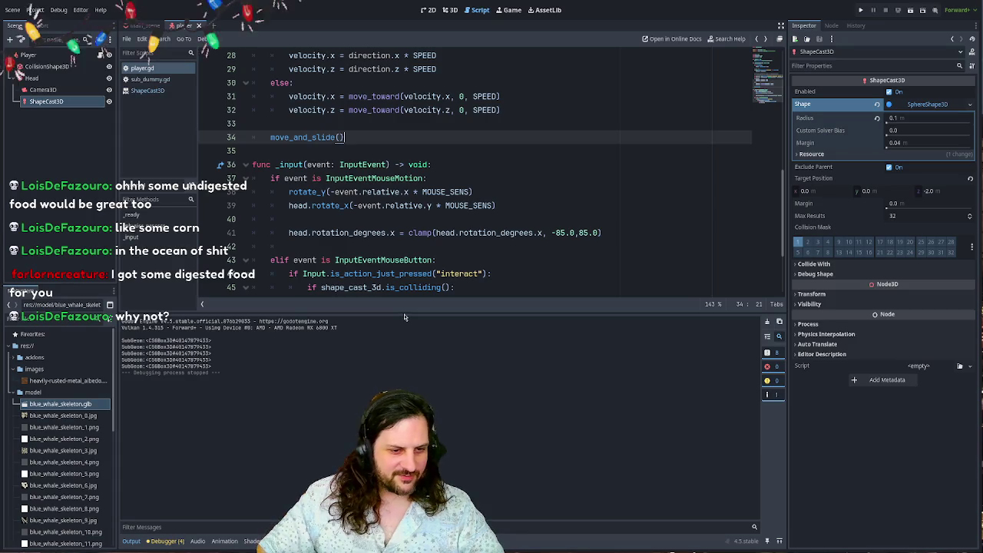
{"action": "left_click_drag", "start_coordinate": [405, 314], "coordinate": [403, 413]}
{"action": "left_click", "coordinate": [480, 192]}
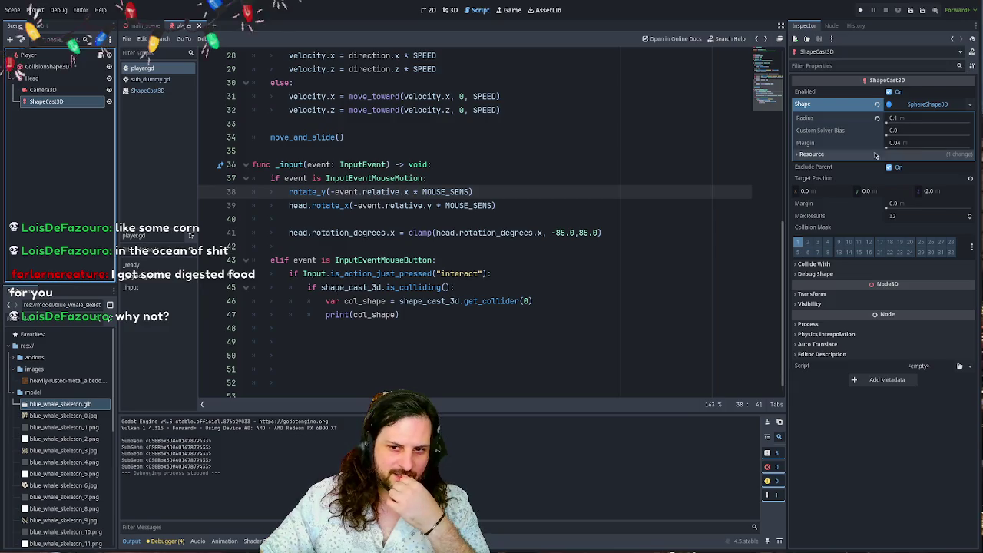
{"action": "left_click", "coordinate": [799, 242]}
{"action": "left_click", "coordinate": [798, 252]}
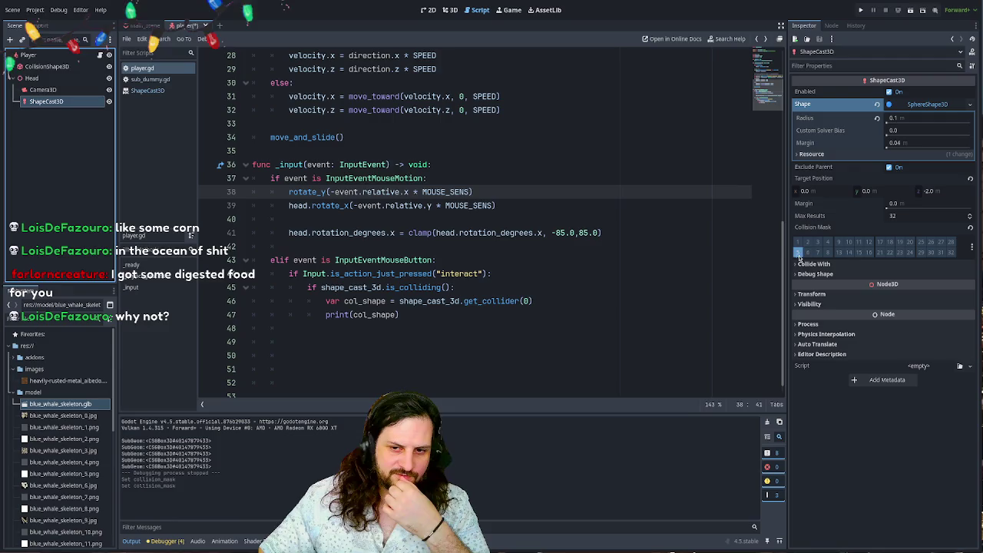
{"action": "left_click", "coordinate": [691, 206]}
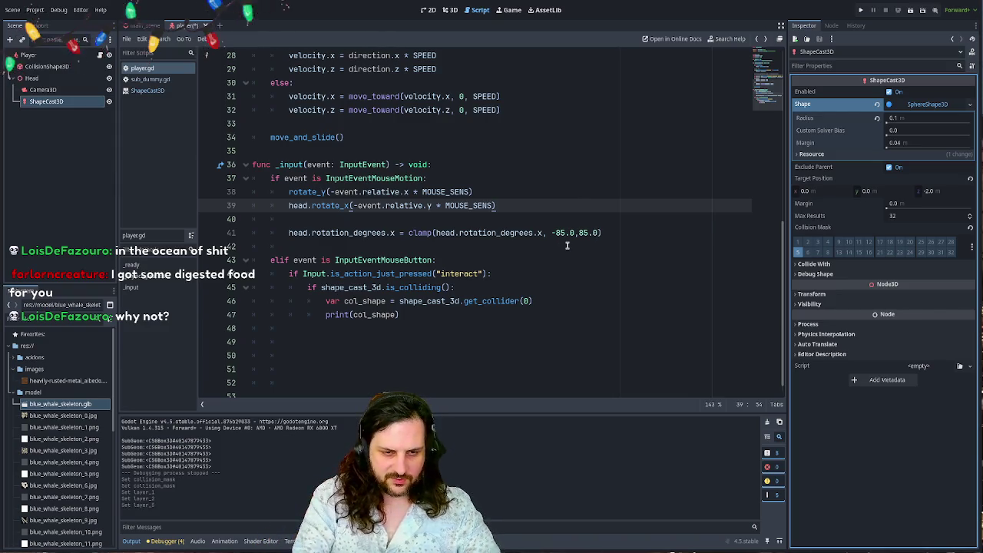
- Add a new empty line after print(col_shape) on line 47
{"action": "left_click", "coordinate": [475, 191]}
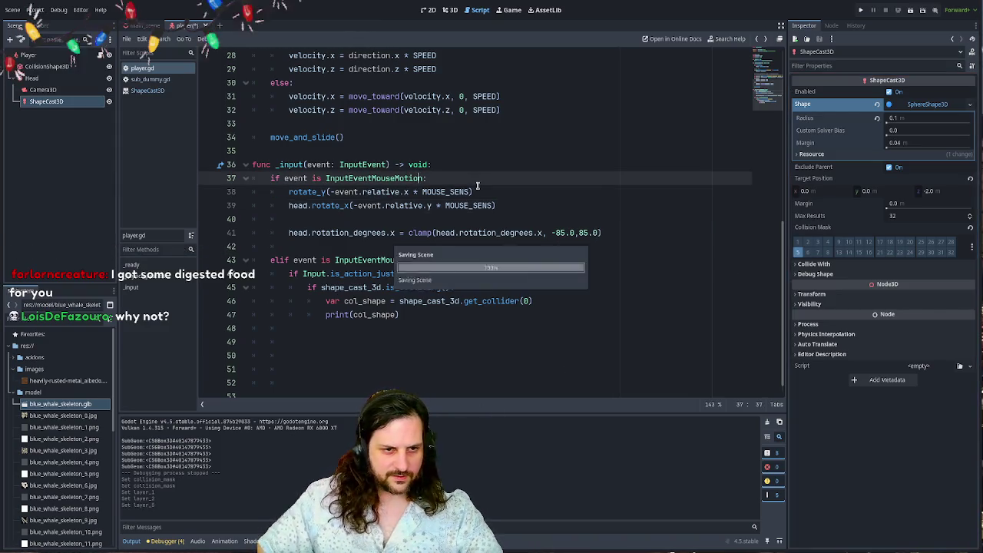
{"action": "left_click", "coordinate": [398, 314]}
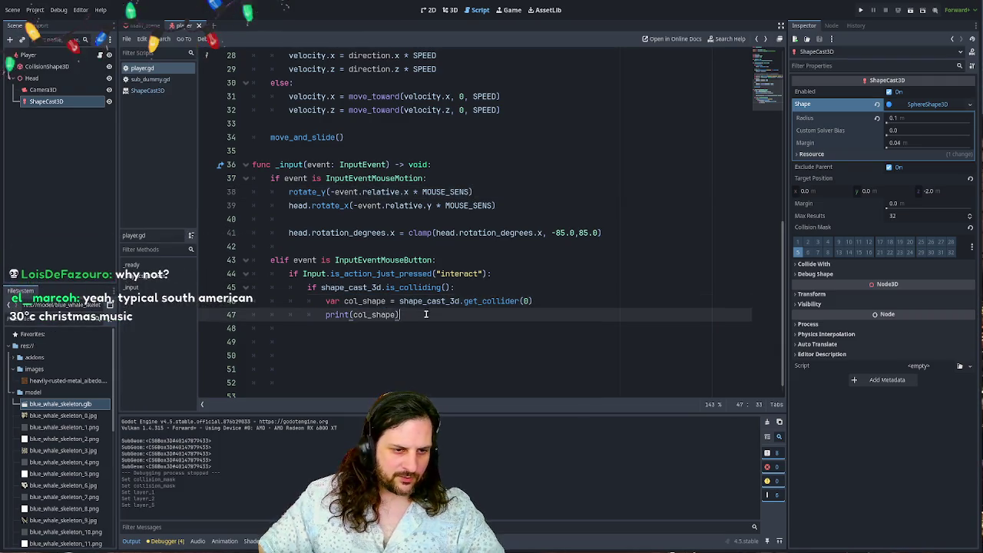
{"action": "scroll", "coordinate": [459, 258], "scroll_direction": "down", "scroll_amount": 1}
{"action": "key", "text": "Return"}
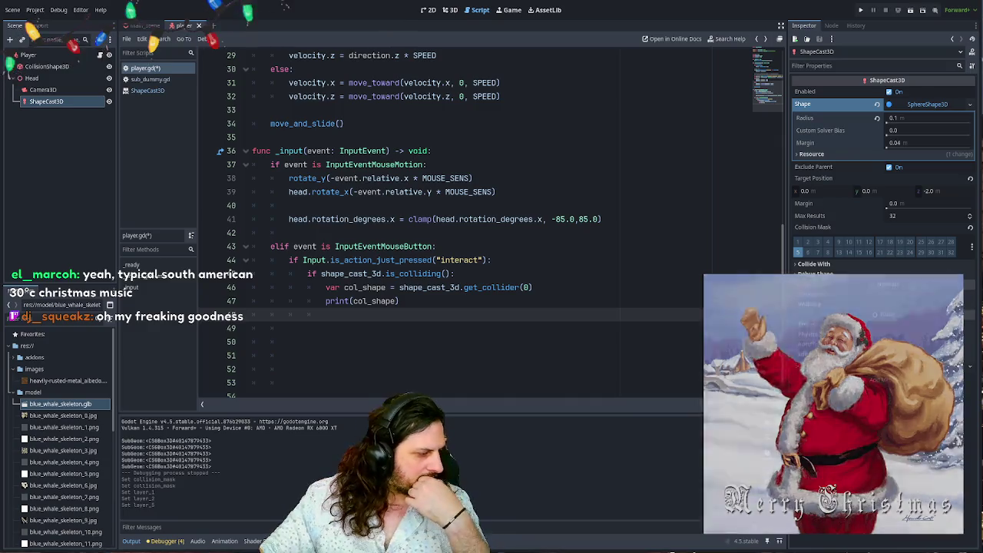
{"action": "key", "text": "alt+Tab"}
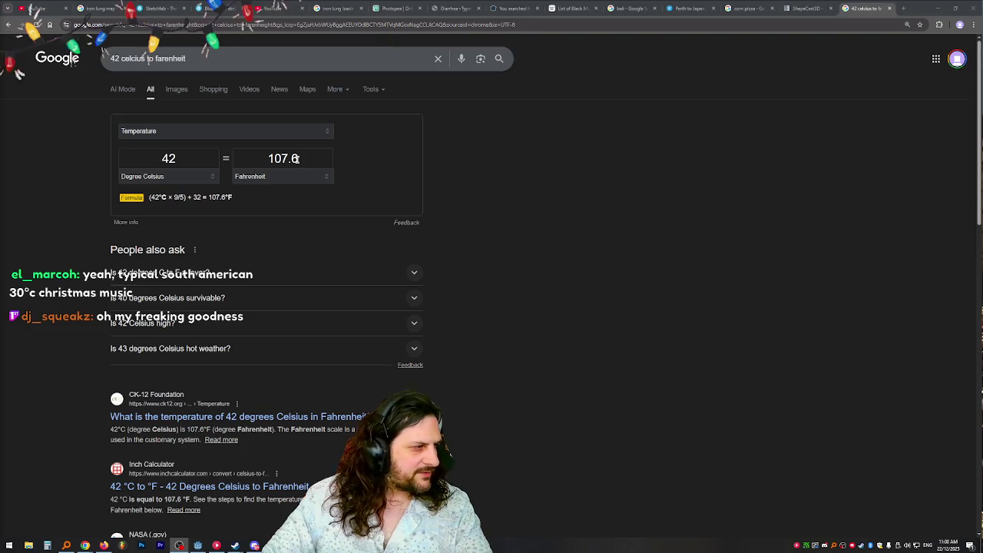
- Check Google's result that 42 °C equals 107.6 °F
{"action": "scroll", "coordinate": [146, 234], "scroll_direction": "up", "scroll_amount": 6}
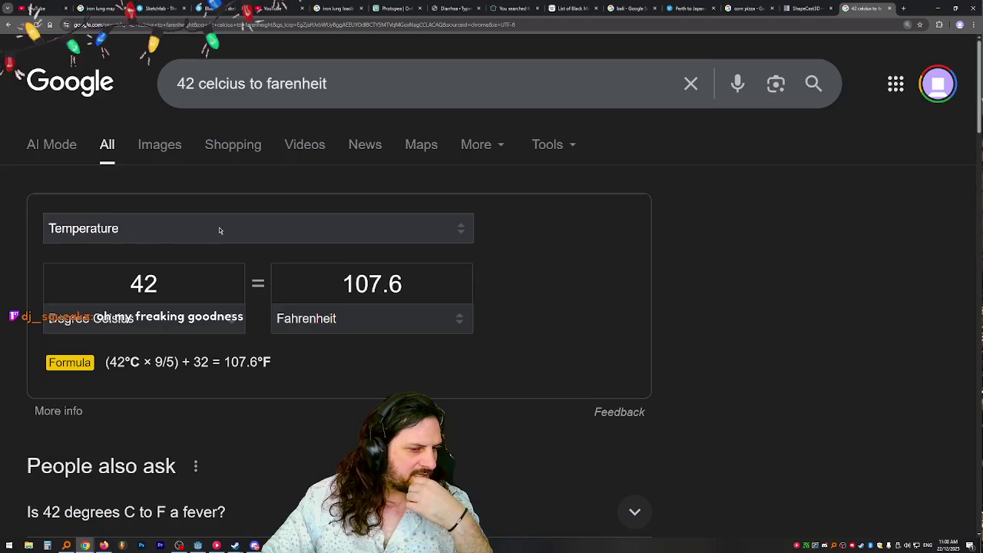
{"action": "scroll", "coordinate": [407, 250], "scroll_direction": "down", "scroll_amount": 2}
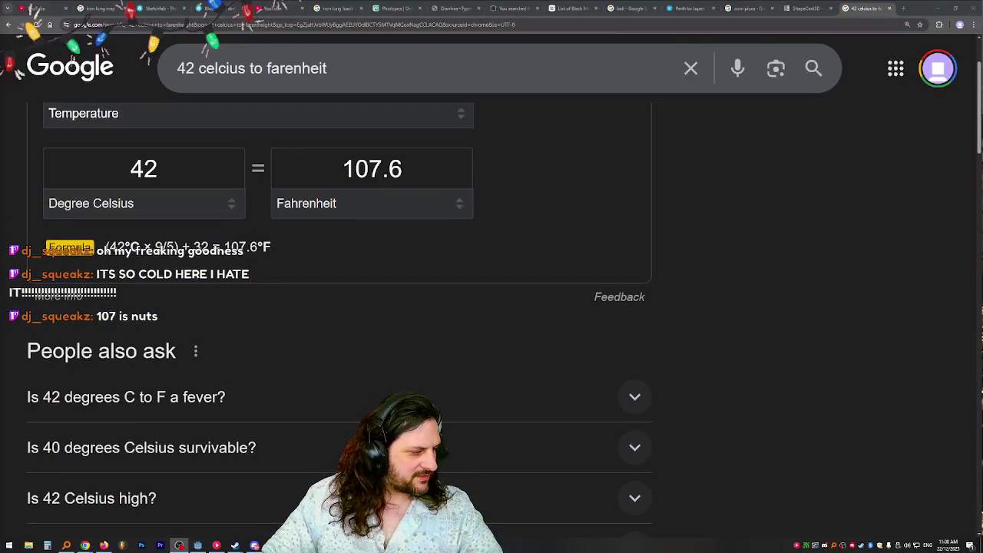
{"action": "key", "text": "alt+Tab"}
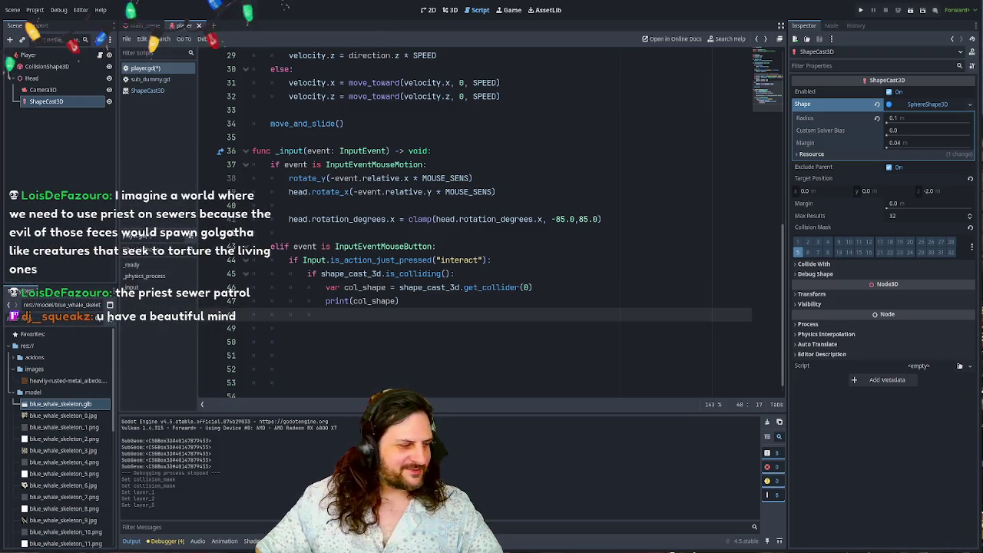
{"action": "key", "text": "alt+Tab"}
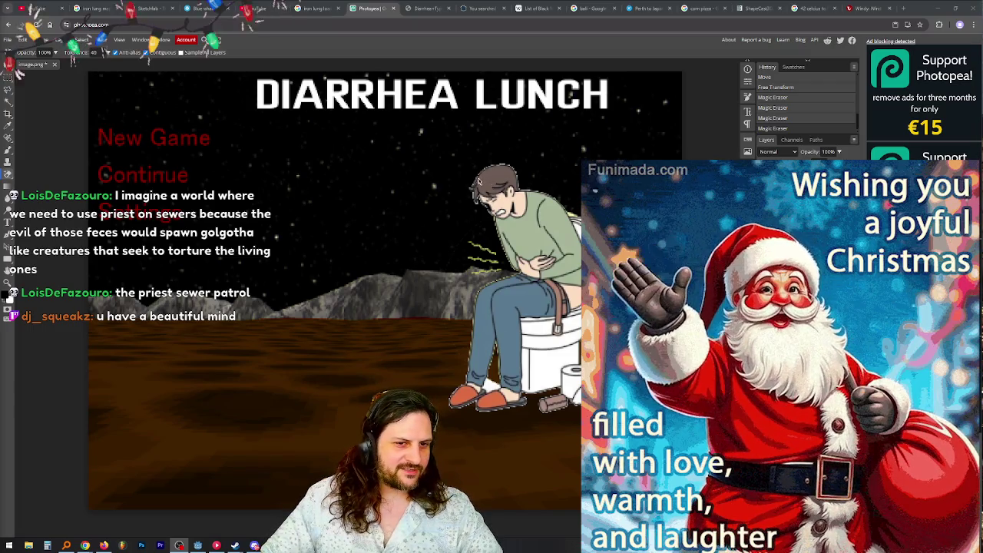
- Nudge the seated man up-left, add a raster mask to Layer 4, and select the ground
{"action": "mouse_move", "coordinate": [476, 192]}
{"action": "left_mouse_down"}
{"action": "mouse_move", "coordinate": [464, 177]}
{"action": "mouse_move", "coordinate": [367, 183]}
{"action": "mouse_move", "coordinate": [350, 217]}
{"action": "mouse_move", "coordinate": [383, 227]}
{"action": "mouse_move", "coordinate": [457, 165]}
{"action": "mouse_move", "coordinate": [504, 182]}
{"action": "left_mouse_up"}
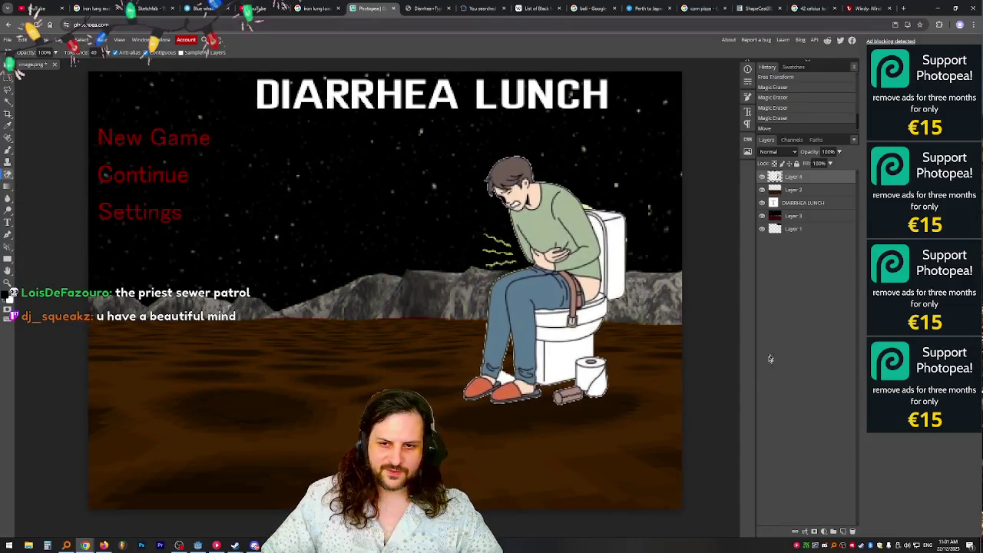
{"action": "left_click", "coordinate": [814, 532]}
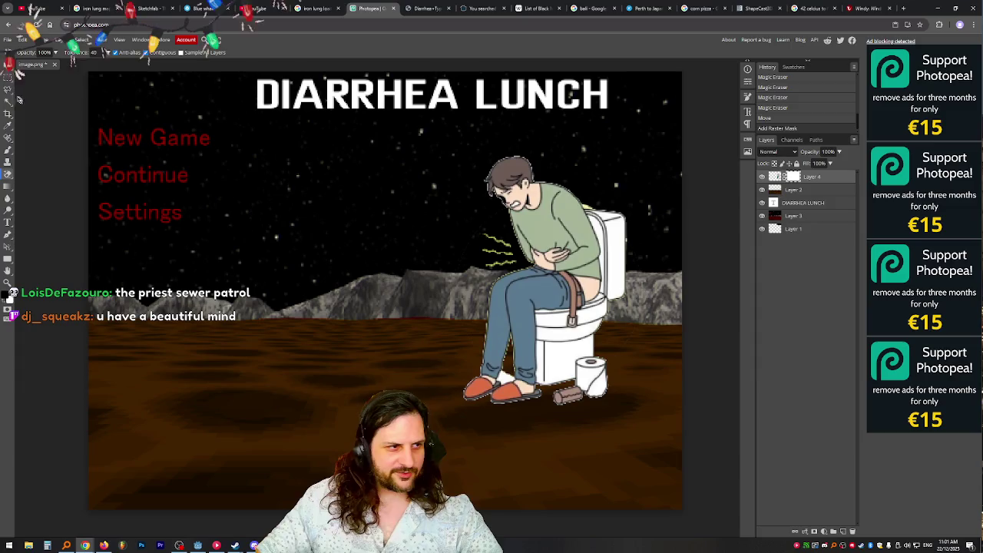
{"action": "key", "text": "m"}
{"action": "left_click_drag", "start_coordinate": [293, 403], "coordinate": [681, 538]}
- Brush a dark cross onto the chest of the man's green shirt
{"action": "key", "text": "b"}
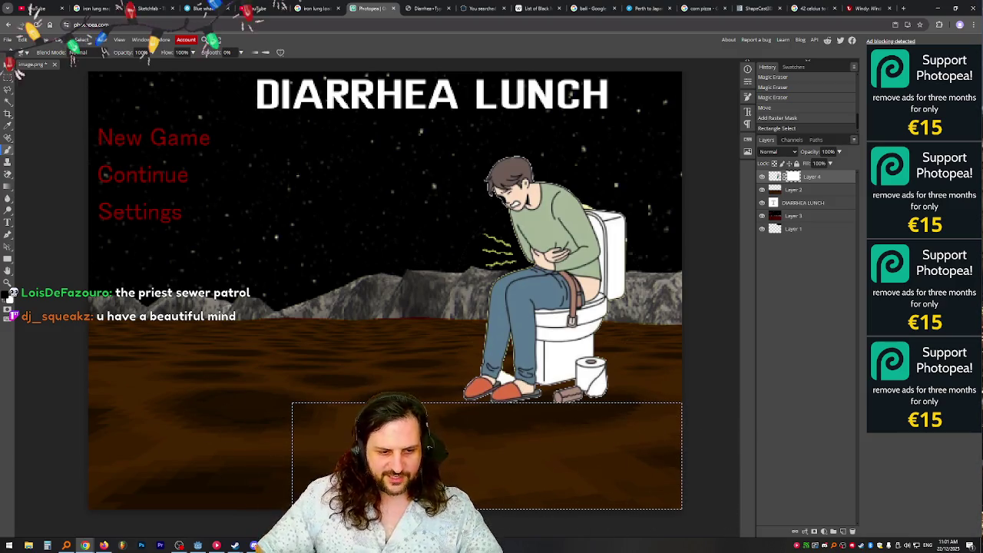
{"action": "left_click", "coordinate": [726, 288]}
{"action": "mouse_move", "coordinate": [569, 173]}
{"action": "left_mouse_down"}
{"action": "mouse_move", "coordinate": [566, 165]}
{"action": "mouse_move", "coordinate": [574, 229]}
{"action": "left_mouse_up"}
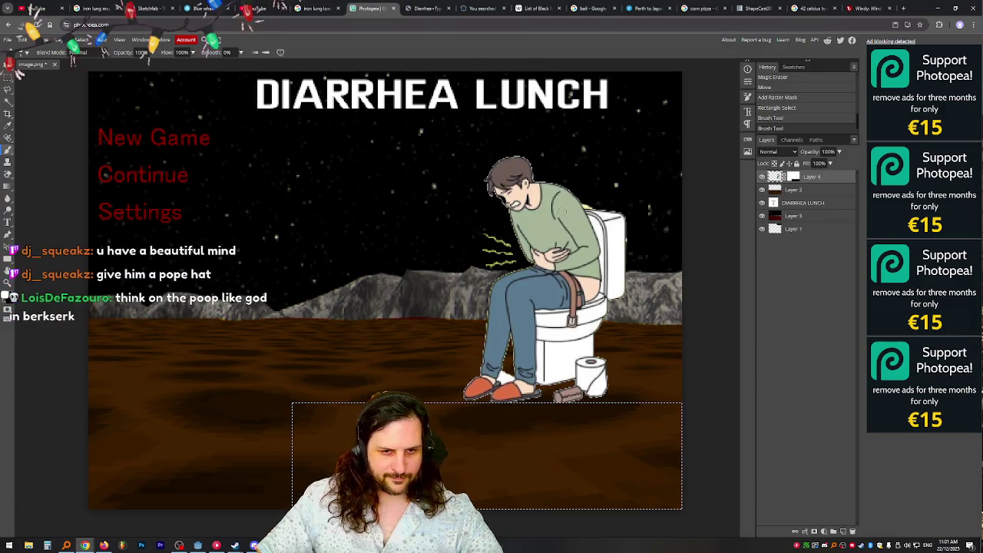
{"action": "left_click", "coordinate": [710, 289]}
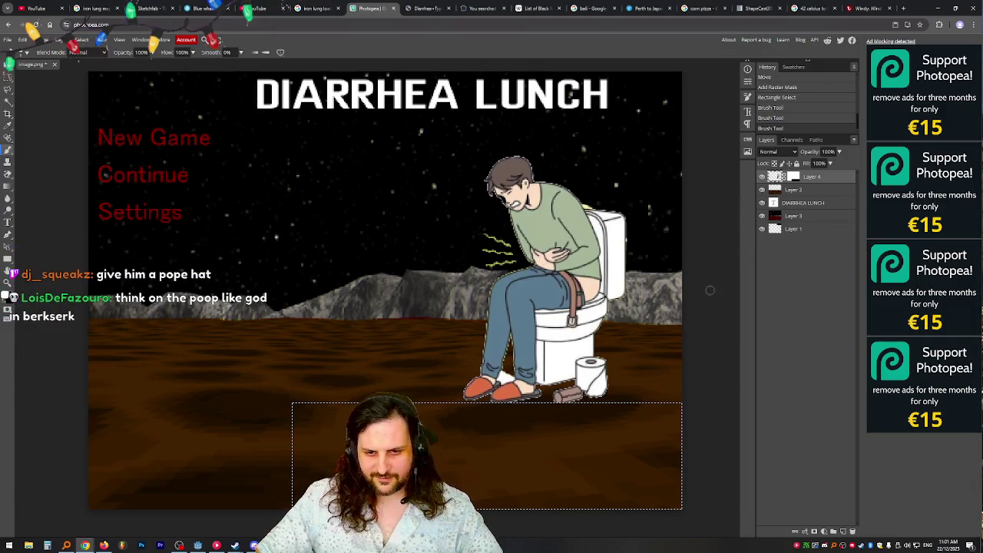
{"action": "key", "text": "ctrl+d"}
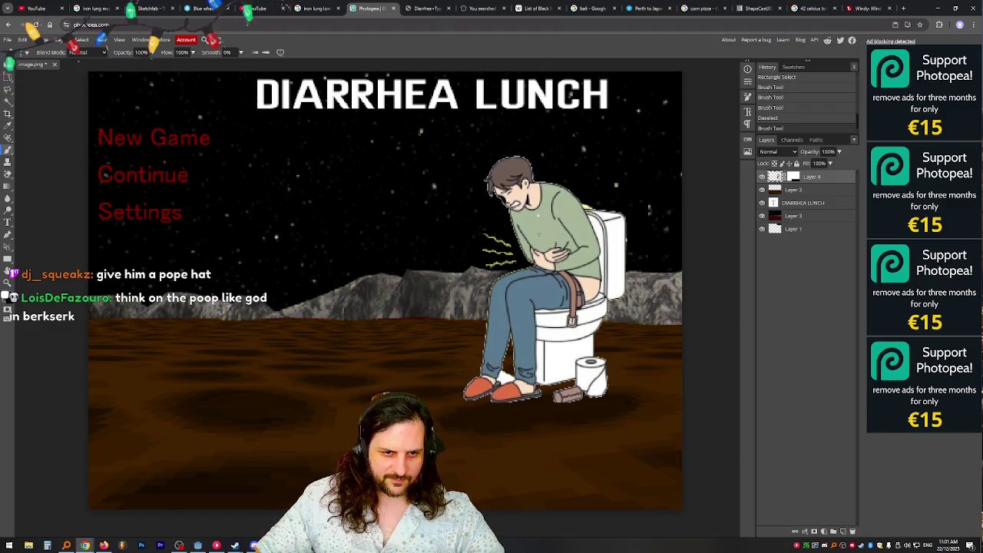
{"action": "key", "text": "ctrl+z"}
{"action": "key", "text": "ctrl+z"}
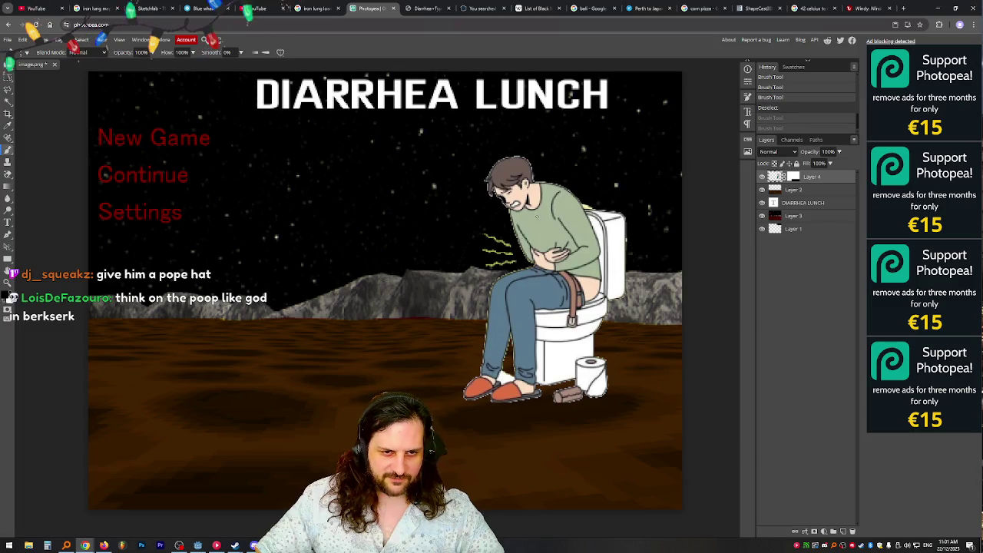
{"action": "key", "text": "ctrl+shift+z"}
{"action": "key", "text": "ctrl+shift+z"}
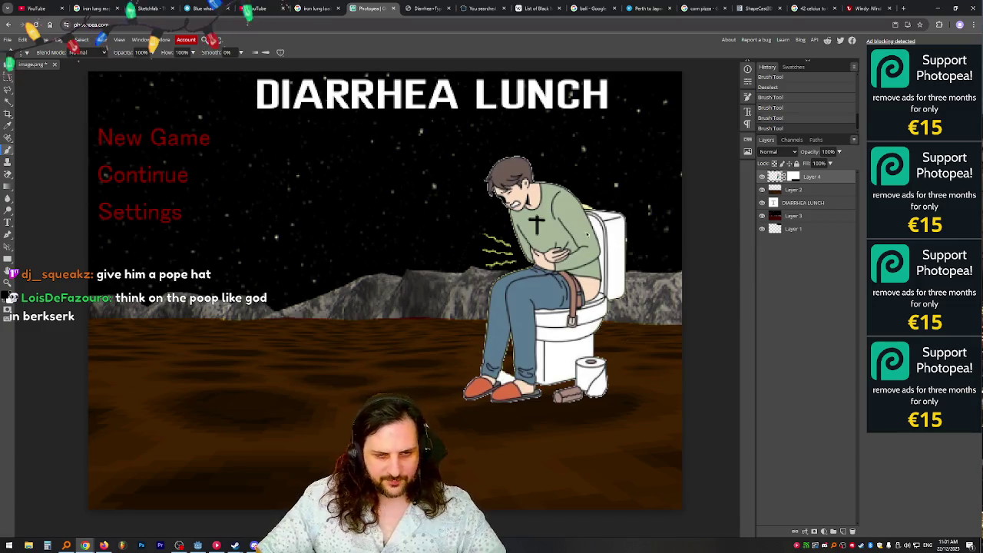
{"action": "key", "text": "ctrl+z"}
{"action": "key", "text": "ctrl+z"}
{"action": "key", "text": "ctrl+shift+z"}
{"action": "key", "text": "ctrl+shift+z"}
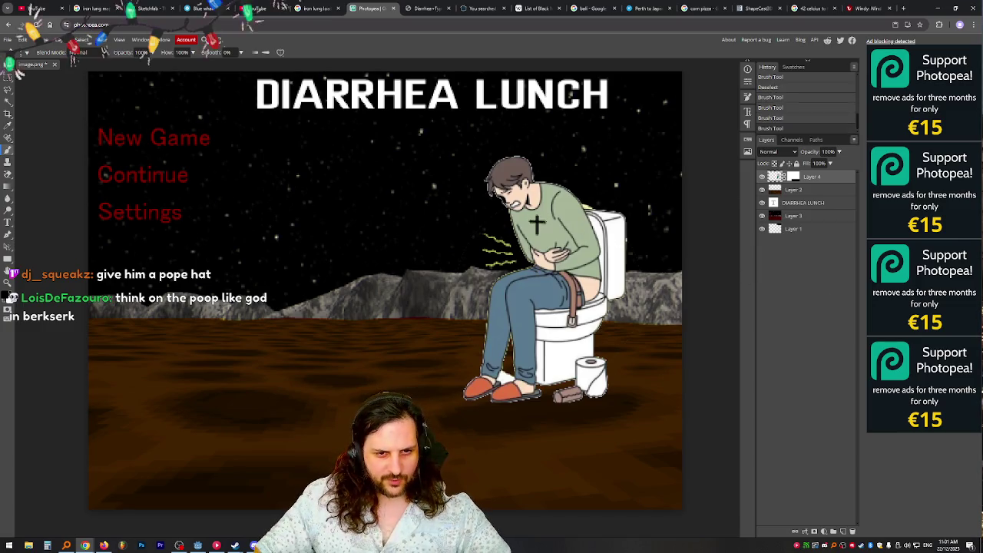
- Unlink Layer 4's mask and move the seated man's layer
{"action": "left_click", "coordinate": [784, 177]}
{"action": "key", "text": "v"}
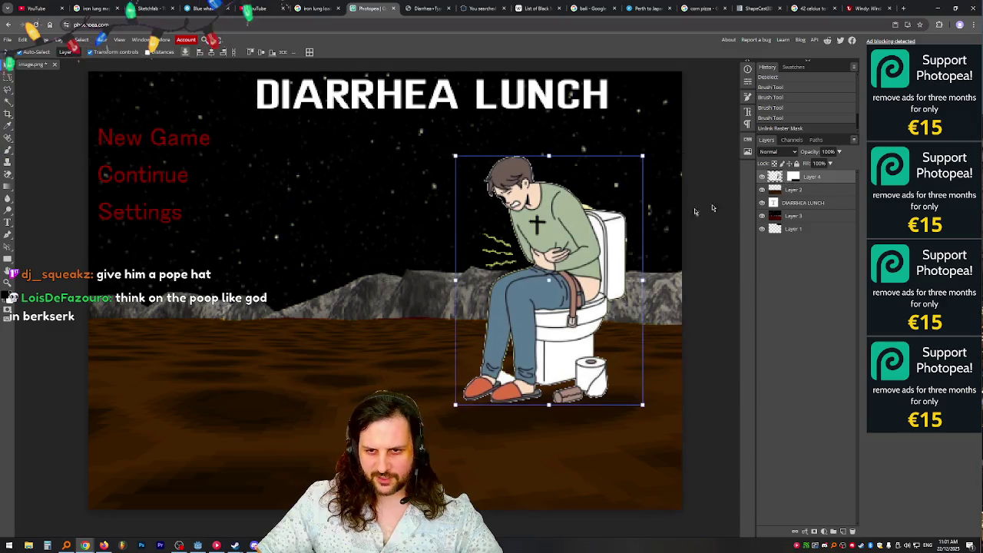
{"action": "mouse_move", "coordinate": [560, 219]}
{"action": "left_mouse_down"}
{"action": "mouse_move", "coordinate": [548, 482]}
{"action": "mouse_move", "coordinate": [550, 357]}
{"action": "mouse_move", "coordinate": [608, 172]}
{"action": "mouse_move", "coordinate": [626, 213]}
{"action": "mouse_move", "coordinate": [615, 387]}
{"action": "mouse_move", "coordinate": [622, 477]}
{"action": "mouse_move", "coordinate": [624, 196]}
{"action": "mouse_move", "coordinate": [646, 226]}
{"action": "mouse_move", "coordinate": [652, 449]}
{"action": "mouse_move", "coordinate": [668, 219]}
{"action": "left_mouse_up"}
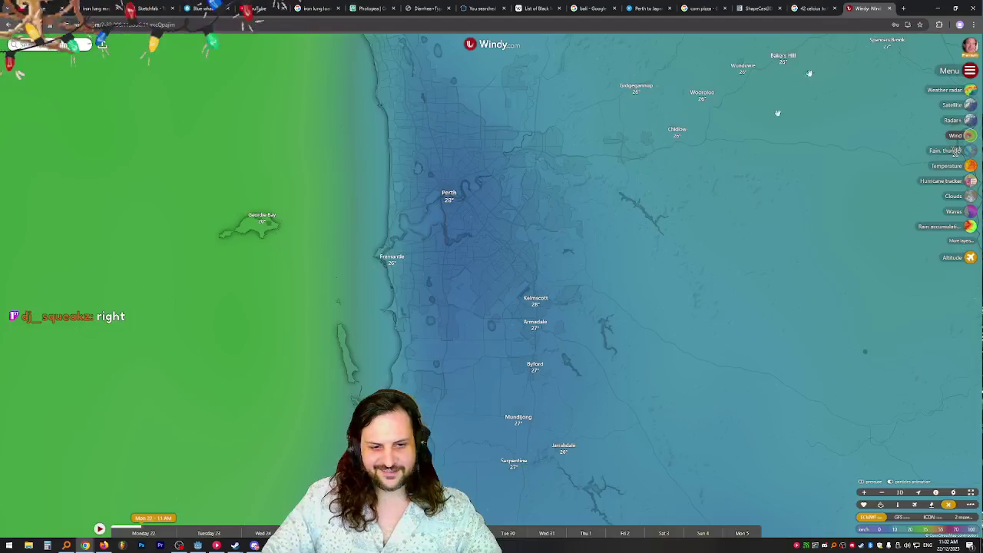
- Centre the Windy map on Perth and pick a later forecast time reading 41°
{"action": "left_click", "coordinate": [870, 7]}
{"action": "mouse_move", "coordinate": [384, 246]}
{"action": "left_mouse_down"}
{"action": "mouse_move", "coordinate": [431, 295]}
{"action": "mouse_move", "coordinate": [440, 350]}
{"action": "left_mouse_up"}
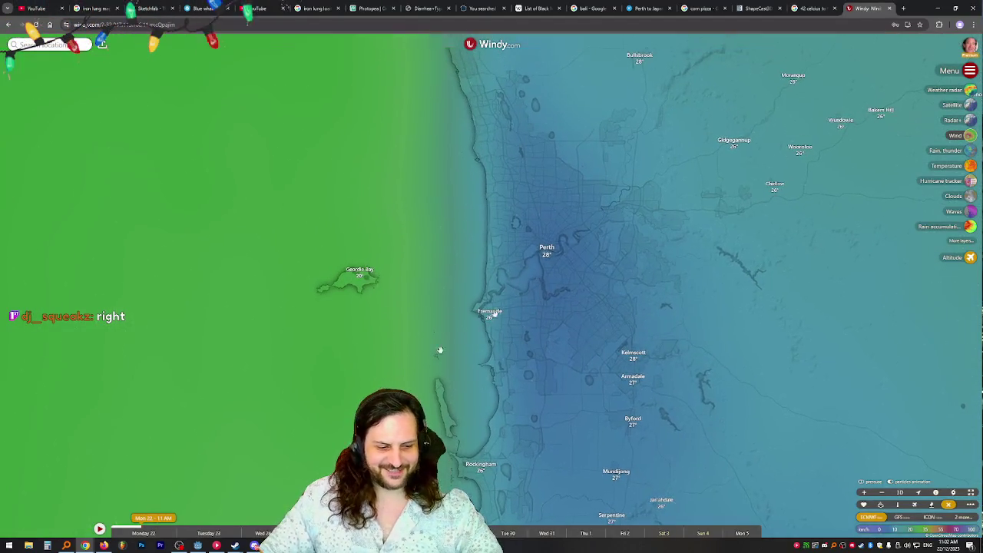
{"action": "left_click", "coordinate": [157, 523]}
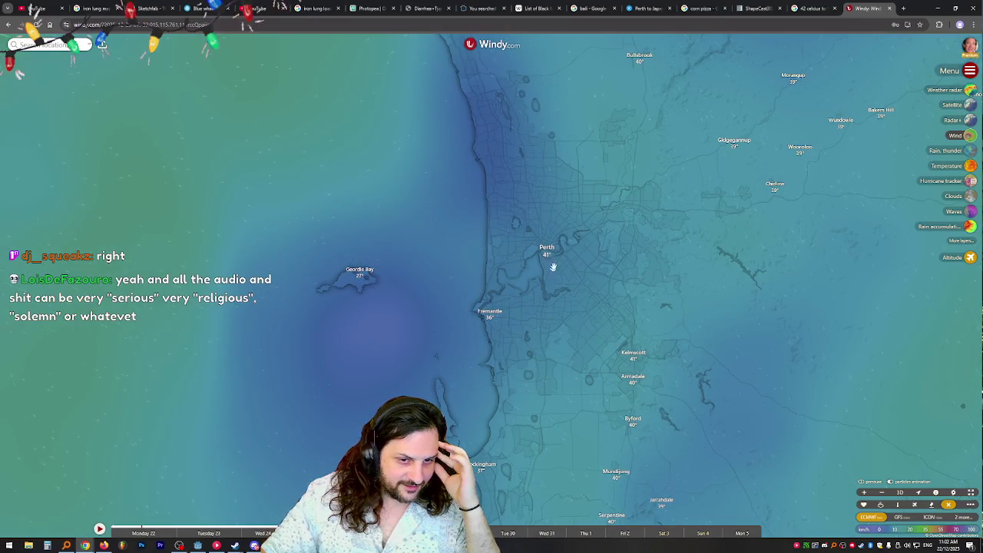
{"action": "scroll", "coordinate": [553, 266], "scroll_direction": "up", "scroll_amount": 3}
{"action": "scroll", "coordinate": [542, 246], "scroll_direction": "down", "scroll_amount": 3}
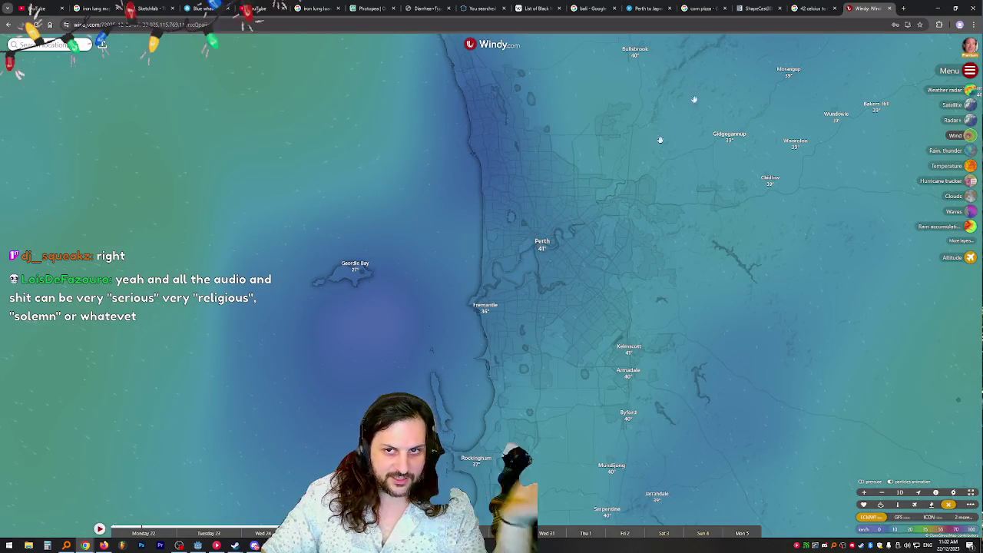
{"action": "left_click", "coordinate": [809, 7]}
- Enter 41 °C in Google's converter to get 105.8 °F
{"action": "key", "text": "BackSpace"}
{"action": "key", "text": "BackSpace"}
{"action": "type", "text": "1"}
{"action": "left_click_drag", "start_coordinate": [189, 166], "coordinate": [115, 167]}
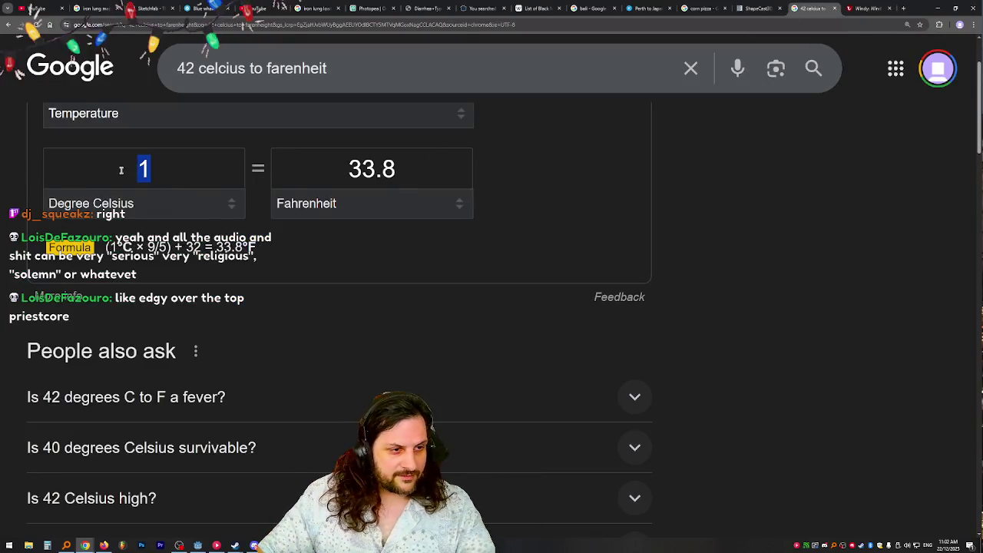
{"action": "type", "text": "41"}
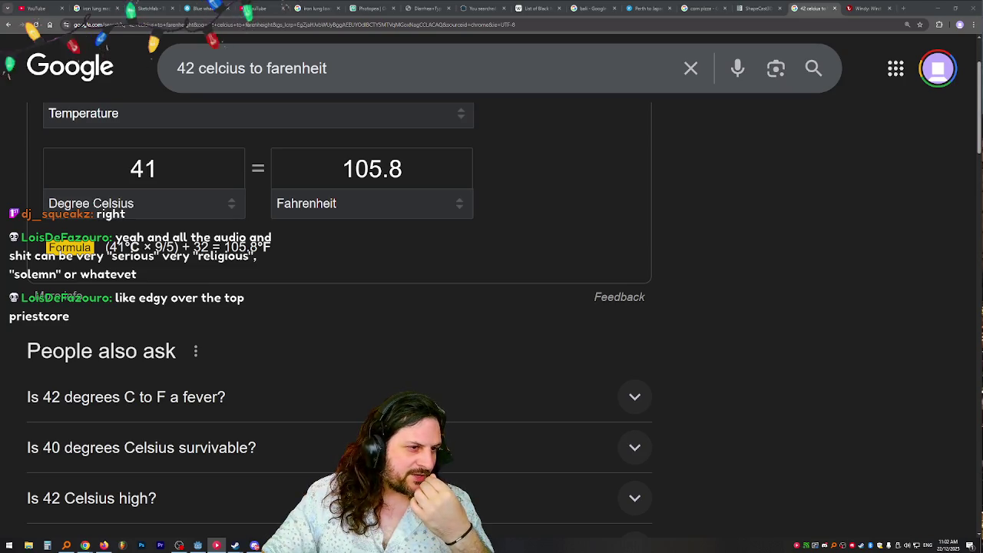
{"action": "left_click", "coordinate": [803, 176]}
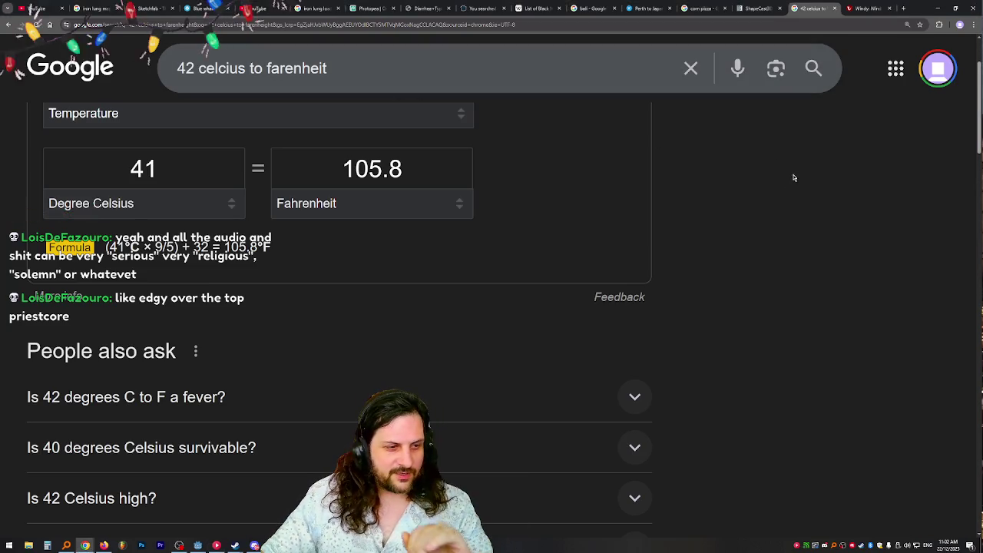
{"action": "left_click", "coordinate": [866, 8]}
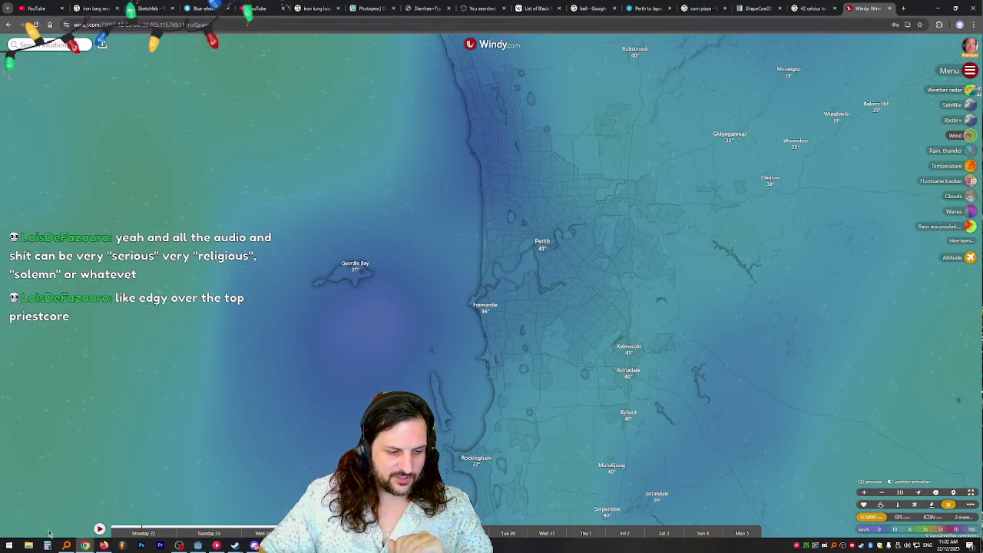
- Pan and zoom the Windy temperature map to read temperatures near Perth and inland Pilbara
{"action": "scroll", "coordinate": [607, 226], "scroll_direction": "down", "scroll_amount": 3}
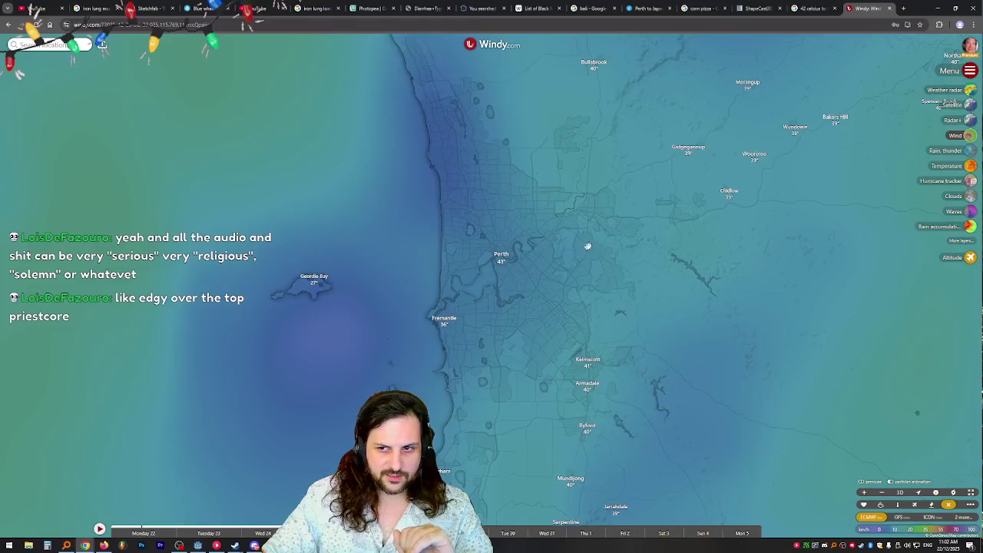
{"action": "scroll", "coordinate": [594, 265], "scroll_direction": "down", "scroll_amount": 6}
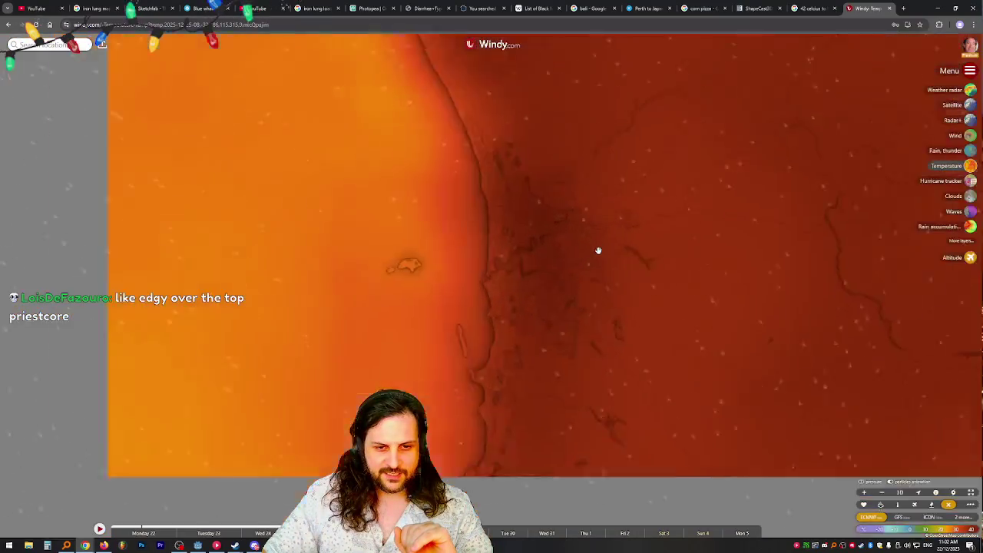
{"action": "left_click", "coordinate": [500, 290]}
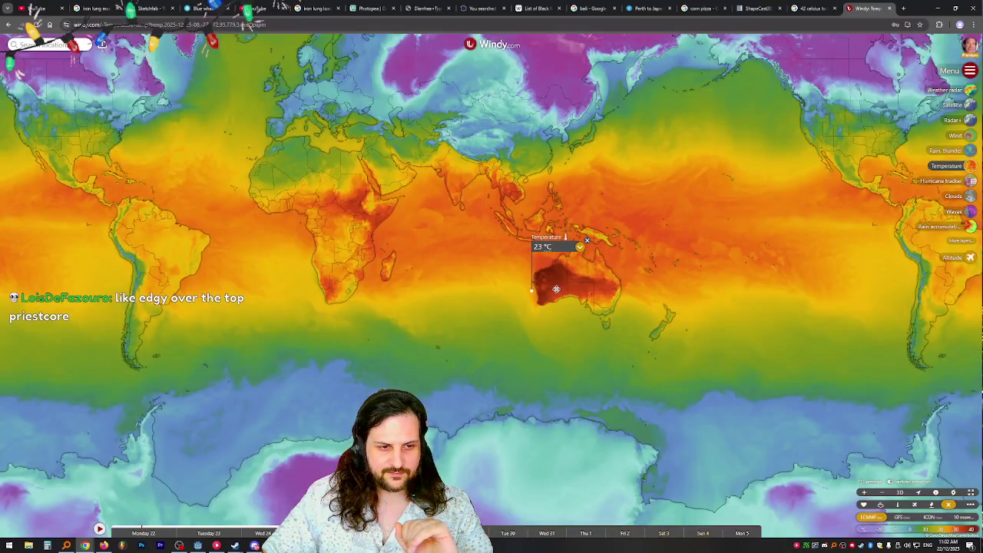
{"action": "mouse_move", "coordinate": [633, 193]}
{"action": "left_mouse_down"}
{"action": "mouse_move", "coordinate": [412, 268]}
{"action": "mouse_move", "coordinate": [221, 183]}
{"action": "mouse_move", "coordinate": [391, 199]}
{"action": "mouse_move", "coordinate": [566, 234]}
{"action": "mouse_move", "coordinate": [620, 207]}
{"action": "mouse_move", "coordinate": [626, 168]}
{"action": "mouse_move", "coordinate": [586, 162]}
{"action": "left_mouse_up"}
{"action": "scroll", "coordinate": [807, 210], "scroll_direction": "up", "scroll_amount": 2}
{"action": "scroll", "coordinate": [847, 296], "scroll_direction": "down", "scroll_amount": 2}
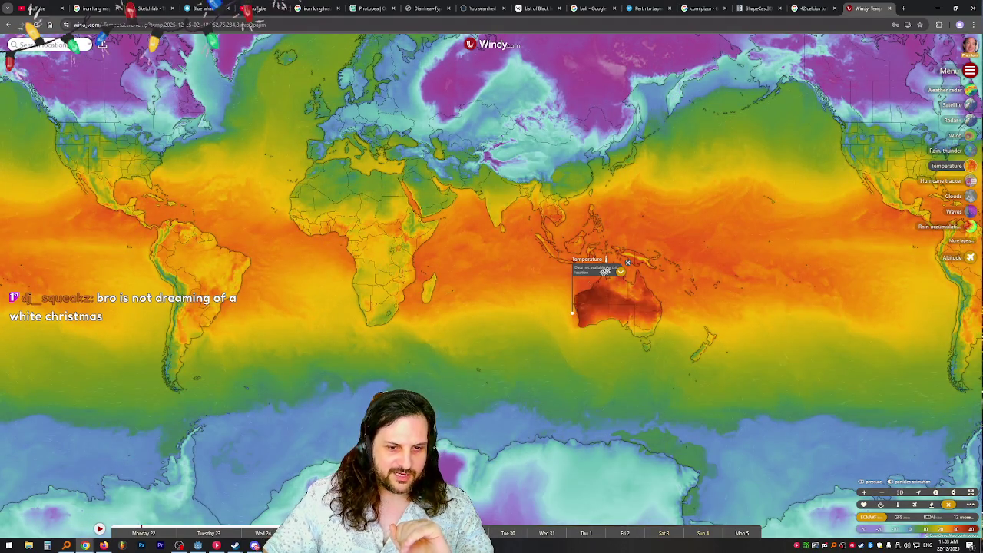
{"action": "scroll", "coordinate": [602, 269], "scroll_direction": "up", "scroll_amount": 5}
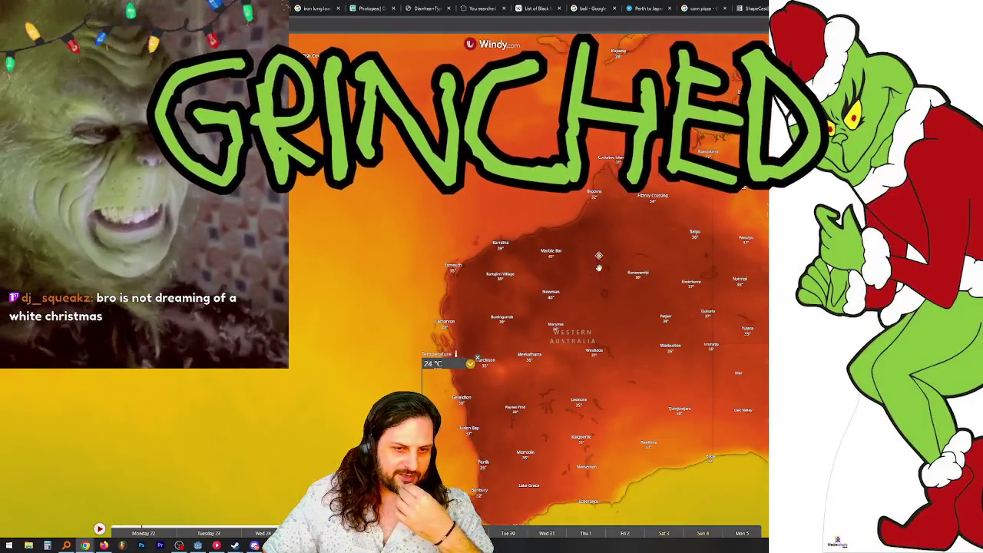
{"action": "scroll", "coordinate": [548, 263], "scroll_direction": "up", "scroll_amount": 3}
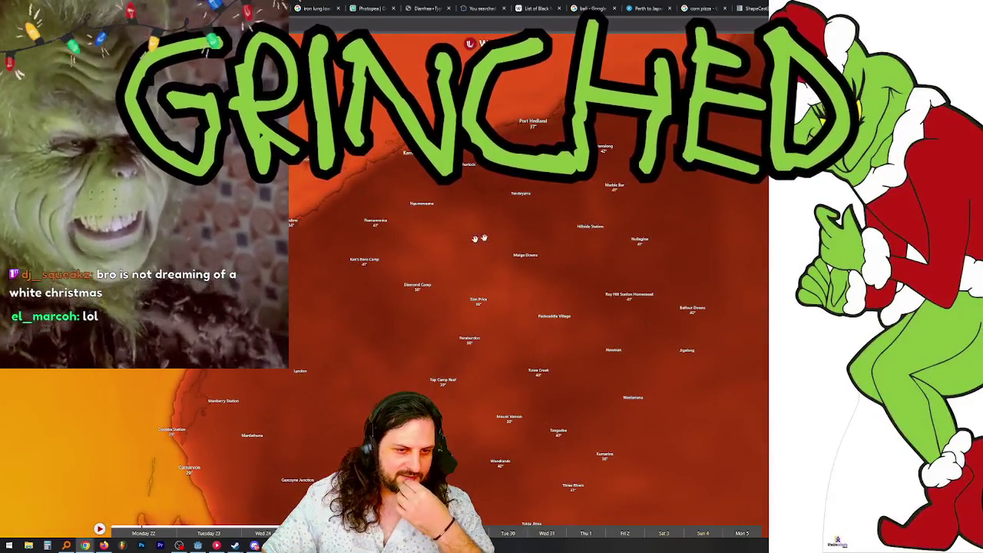
{"action": "scroll", "coordinate": [504, 241], "scroll_direction": "down", "scroll_amount": 2}
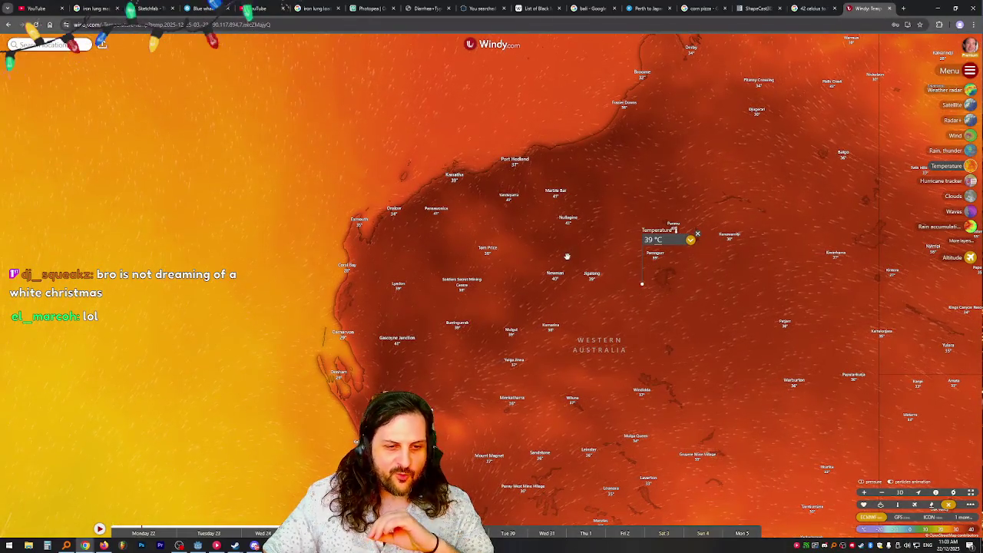
{"action": "left_click", "coordinate": [565, 254]}
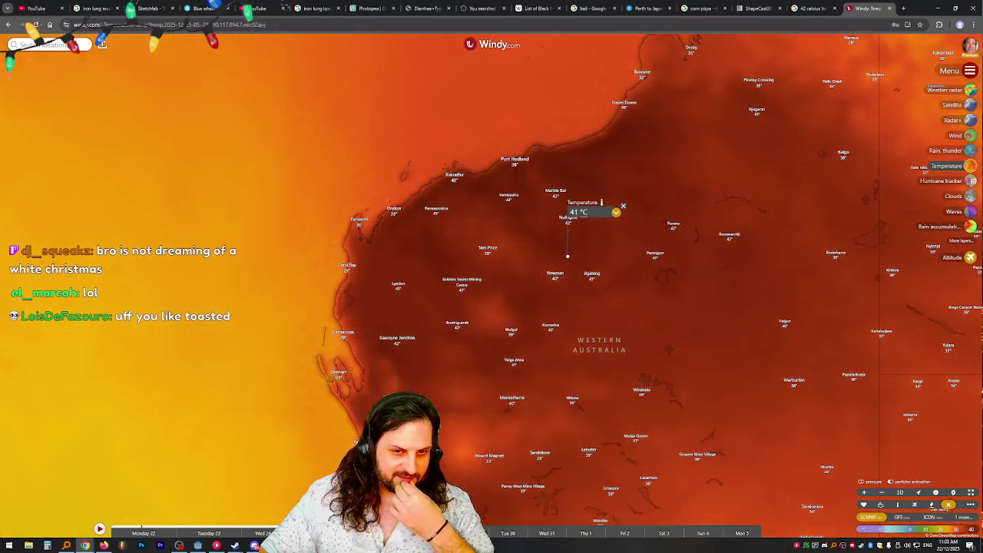
{"action": "scroll", "coordinate": [580, 219], "scroll_direction": "up", "scroll_amount": 2}
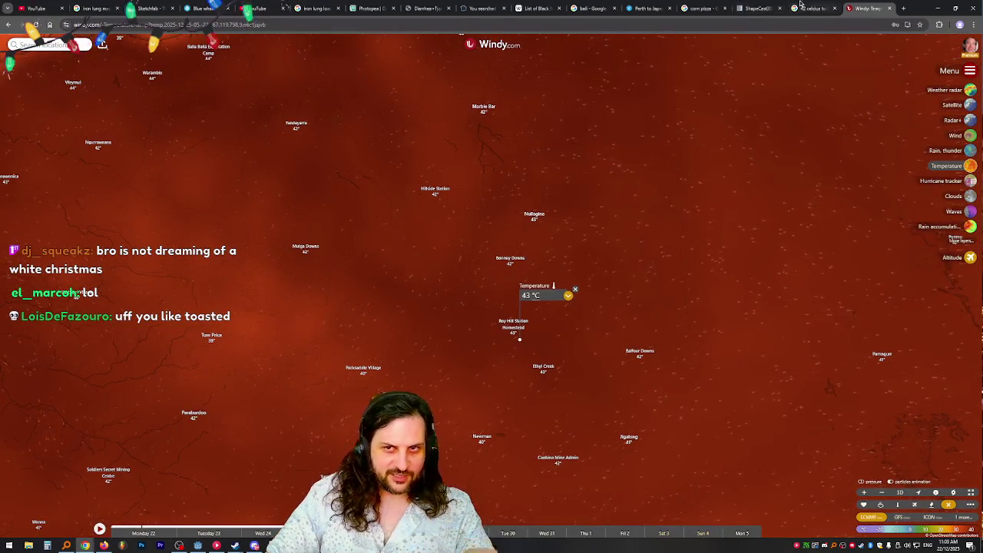
- Enter 43 as the Celsius value in the temperature converter
{"action": "left_click", "coordinate": [800, 5]}
{"action": "double_click", "coordinate": [174, 169]}
{"action": "type", "text": "43"}
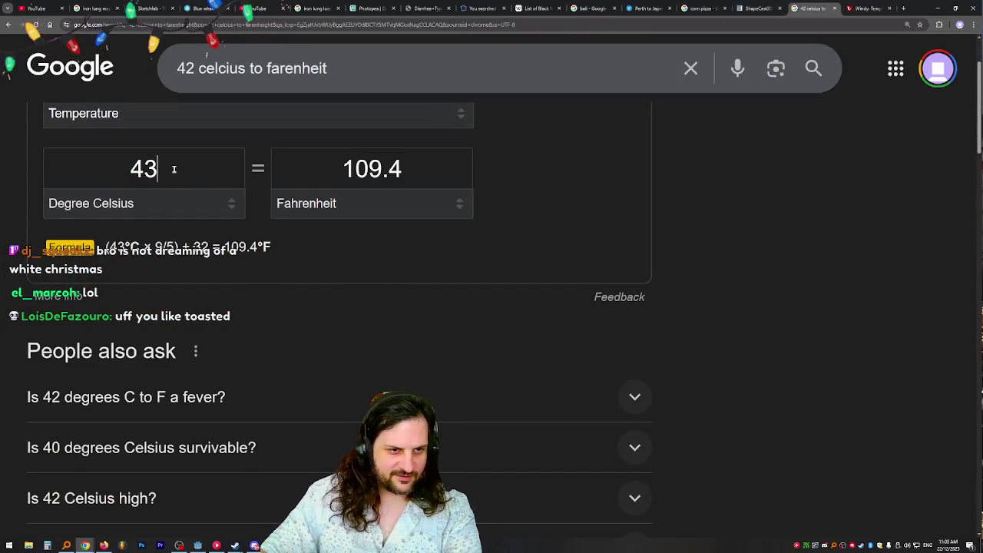
- Pan the Windy map across Western Australia and the Pilbara, then east toward Alice Springs
{"action": "left_click", "coordinate": [878, 4]}
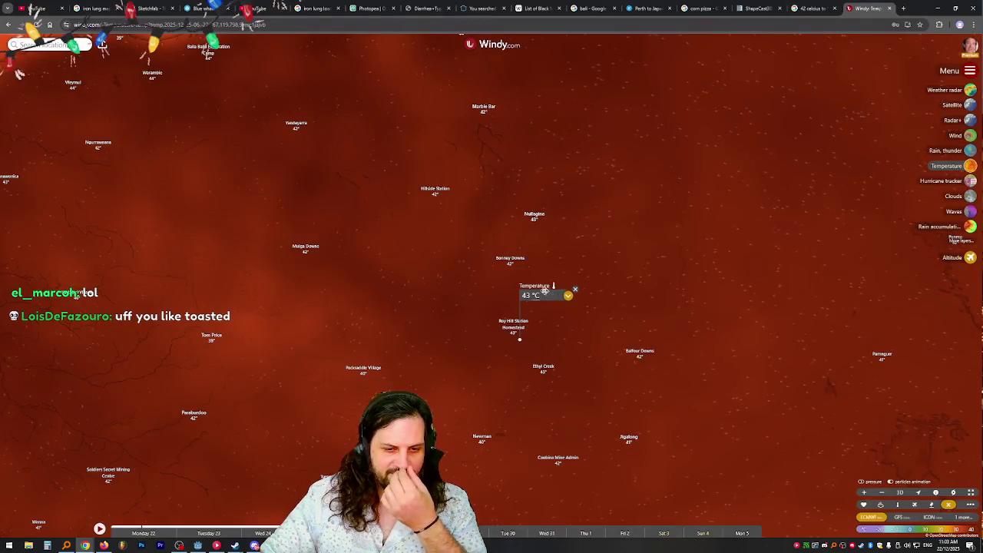
{"action": "scroll", "coordinate": [472, 280], "scroll_direction": "down", "scroll_amount": 2}
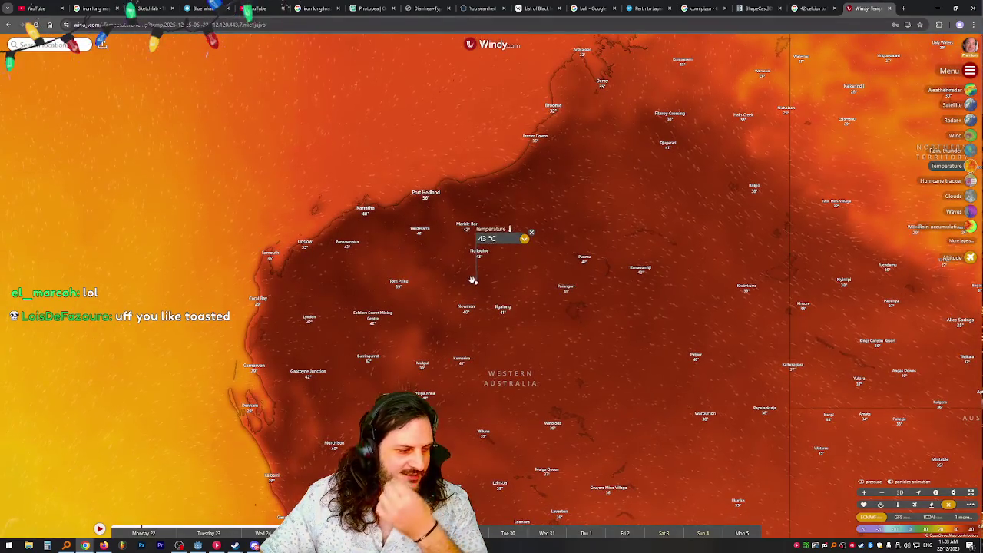
{"action": "scroll", "coordinate": [480, 274], "scroll_direction": "down", "scroll_amount": 2}
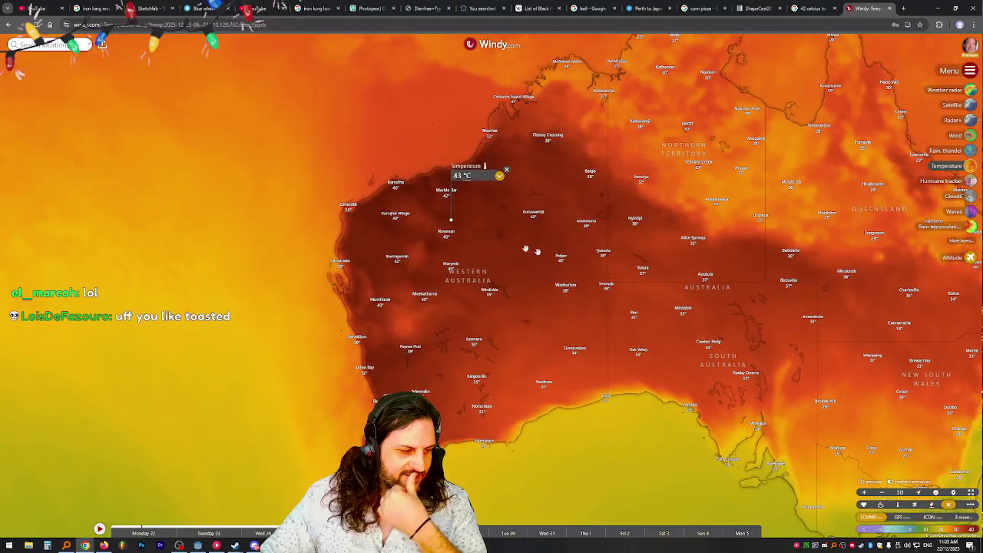
{"action": "mouse_move", "coordinate": [517, 248]}
{"action": "left_mouse_down"}
{"action": "mouse_move", "coordinate": [473, 222]}
{"action": "mouse_move", "coordinate": [471, 231]}
{"action": "left_mouse_up"}
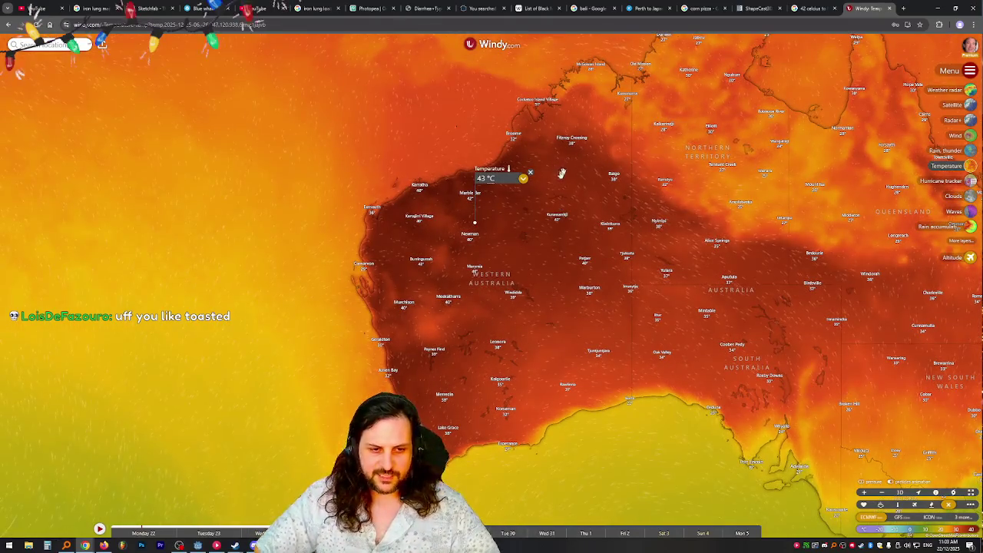
{"action": "left_click_drag", "start_coordinate": [575, 188], "coordinate": [537, 198]}
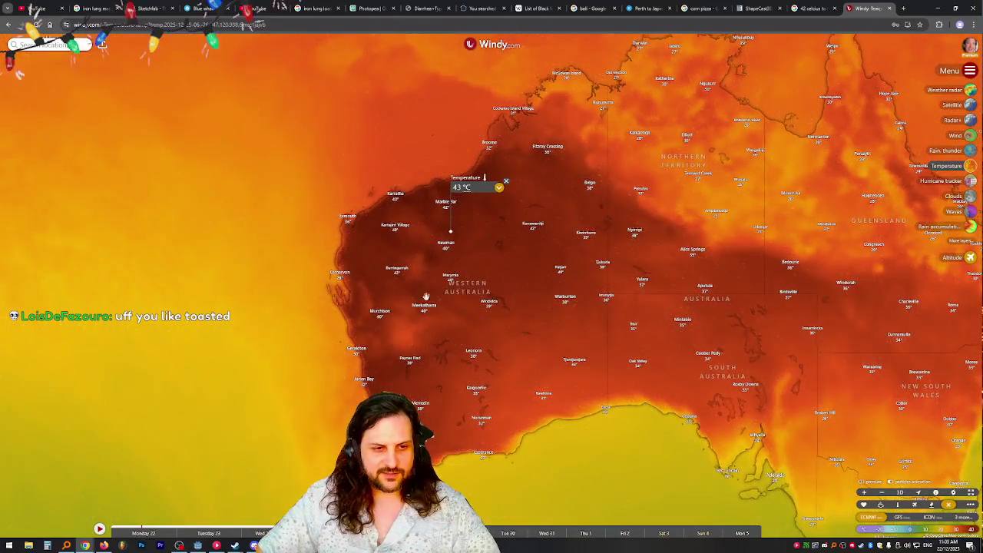
{"action": "scroll", "coordinate": [426, 296], "scroll_direction": "up", "scroll_amount": 2}
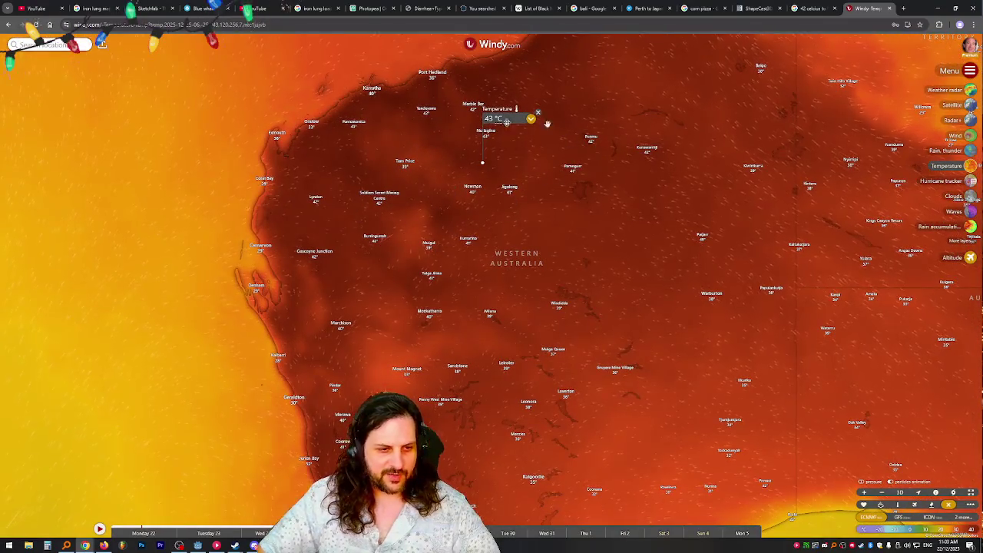
{"action": "mouse_move", "coordinate": [429, 248]}
{"action": "left_mouse_down"}
{"action": "mouse_move", "coordinate": [471, 239]}
{"action": "mouse_move", "coordinate": [564, 186]}
{"action": "left_mouse_up"}
{"action": "mouse_move", "coordinate": [527, 215]}
{"action": "left_mouse_down"}
{"action": "mouse_move", "coordinate": [407, 141]}
{"action": "mouse_move", "coordinate": [406, 241]}
{"action": "mouse_move", "coordinate": [353, 315]}
{"action": "left_mouse_up"}
{"action": "left_click_drag", "start_coordinate": [670, 228], "coordinate": [650, 408]}
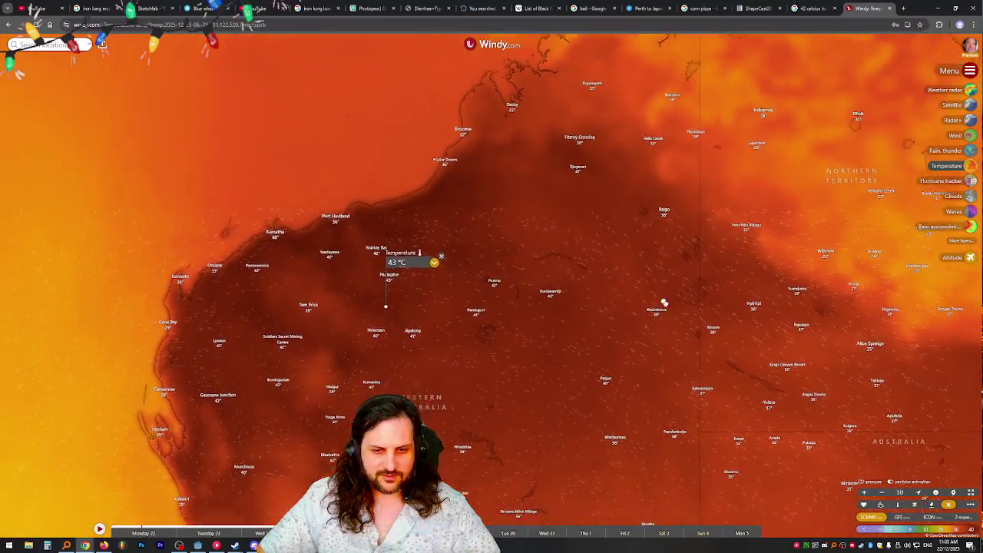
{"action": "mouse_move", "coordinate": [661, 302]}
{"action": "left_mouse_down"}
{"action": "mouse_move", "coordinate": [583, 334]}
{"action": "mouse_move", "coordinate": [417, 230]}
{"action": "left_mouse_up"}
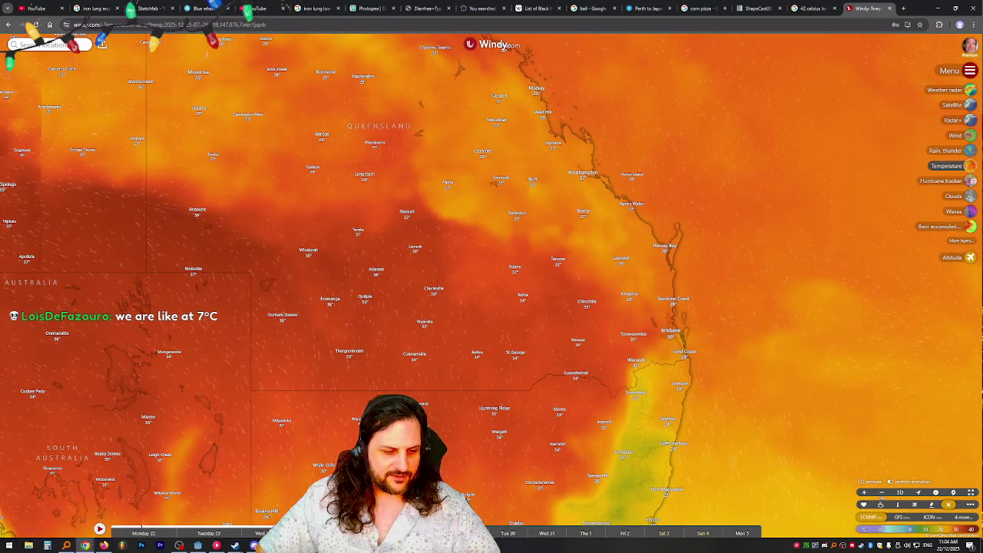
- Step the forecast back two time steps, reframe Queensland and wide Australia, then return to Godot
{"action": "key", "text": "Left"}
{"action": "key", "text": "Left"}
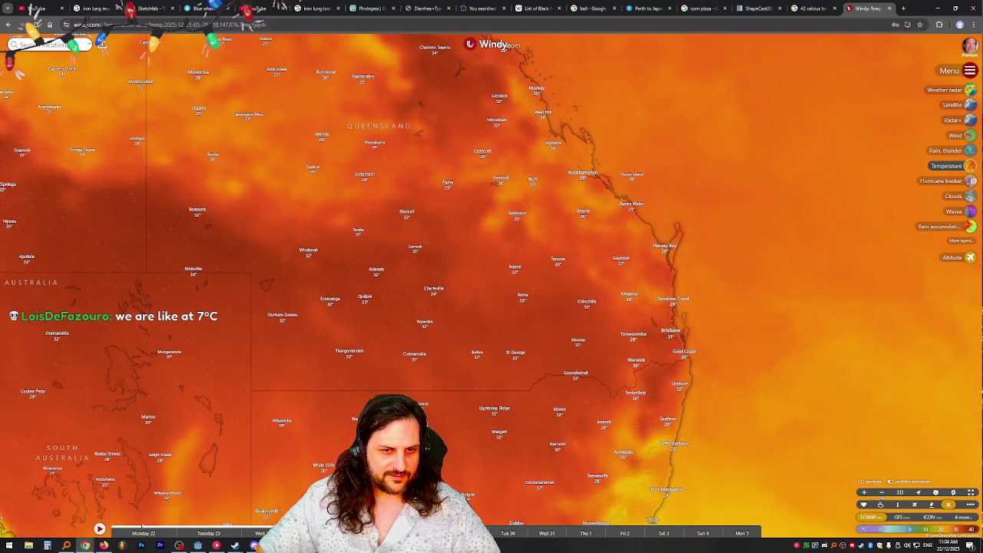
{"action": "key", "text": "Left"}
{"action": "key", "text": "Left"}
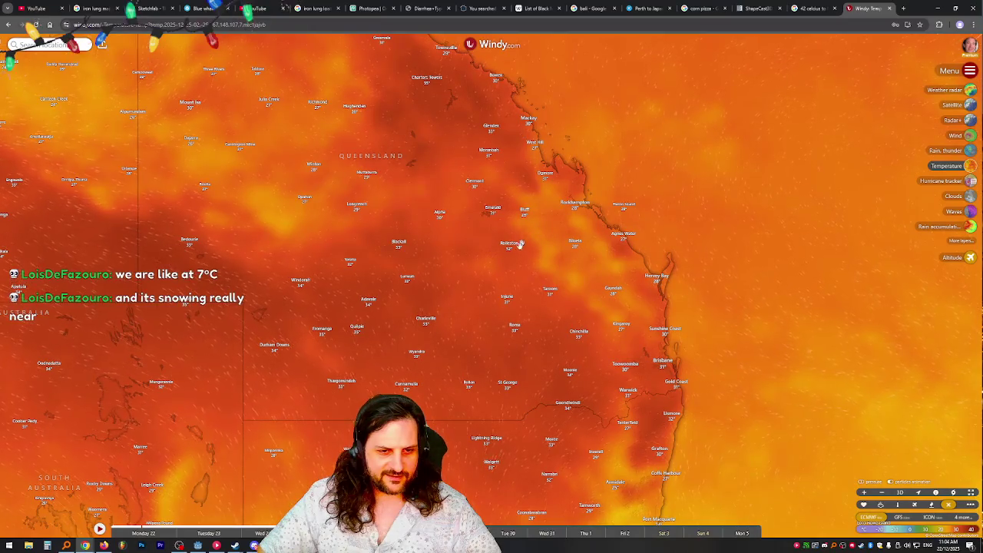
{"action": "scroll", "coordinate": [521, 245], "scroll_direction": "up", "scroll_amount": 1}
{"action": "scroll", "coordinate": [498, 289], "scroll_direction": "down", "scroll_amount": 1}
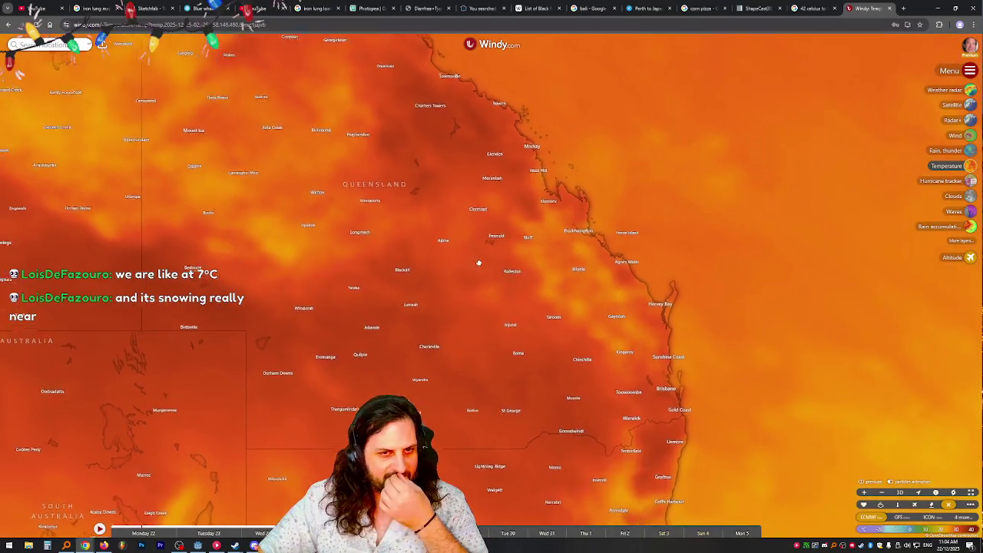
{"action": "mouse_move", "coordinate": [478, 262]}
{"action": "left_mouse_down"}
{"action": "mouse_move", "coordinate": [534, 304]}
{"action": "mouse_move", "coordinate": [580, 301]}
{"action": "mouse_move", "coordinate": [588, 281]}
{"action": "left_mouse_up"}
{"action": "scroll", "coordinate": [633, 281], "scroll_direction": "down", "scroll_amount": 5}
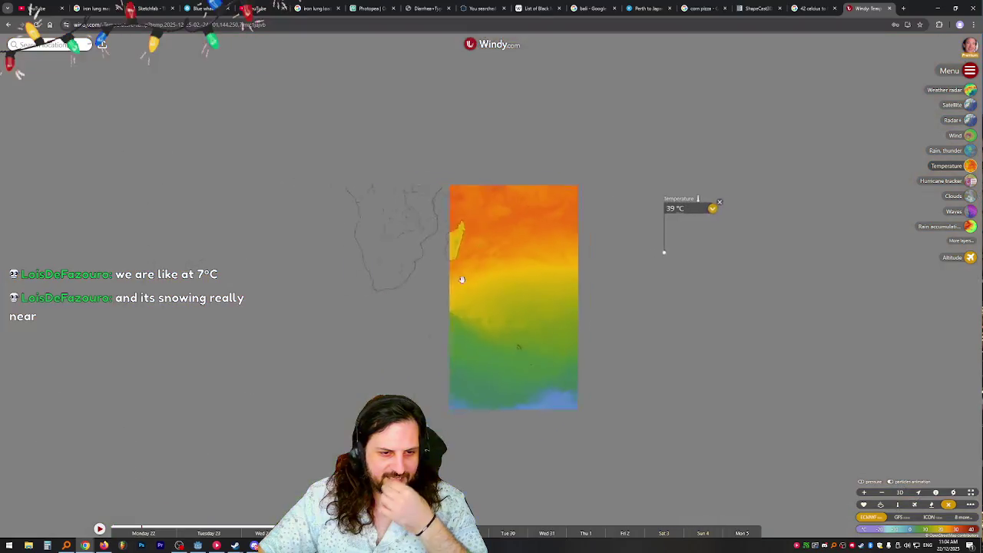
{"action": "mouse_move", "coordinate": [654, 274]}
{"action": "left_mouse_down"}
{"action": "mouse_move", "coordinate": [527, 285]}
{"action": "mouse_move", "coordinate": [384, 278]}
{"action": "left_mouse_up"}
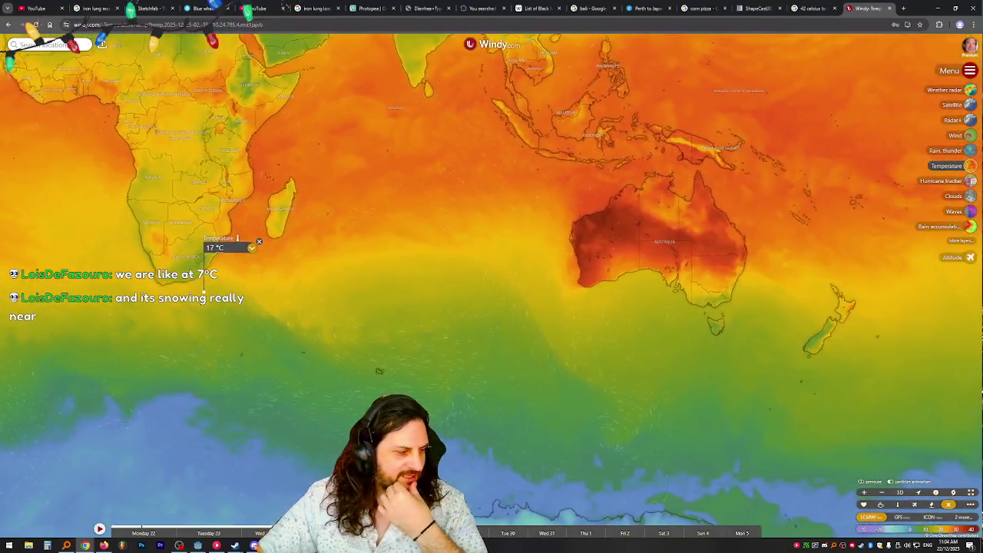
{"action": "left_click_drag", "start_coordinate": [379, 371], "coordinate": [370, 371]}
{"action": "key", "text": "alt+Tab"}
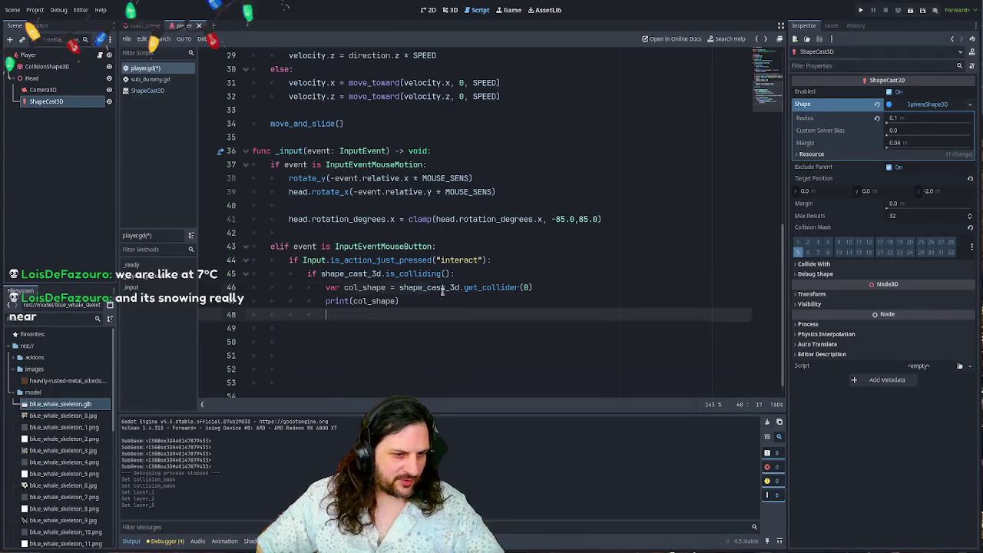
- Below print(col_shape), add 'if col_shape.has_method("interact"):' with an indented col_shape.interact() call
{"action": "left_click", "coordinate": [399, 303]}
{"action": "key", "text": "Return"}
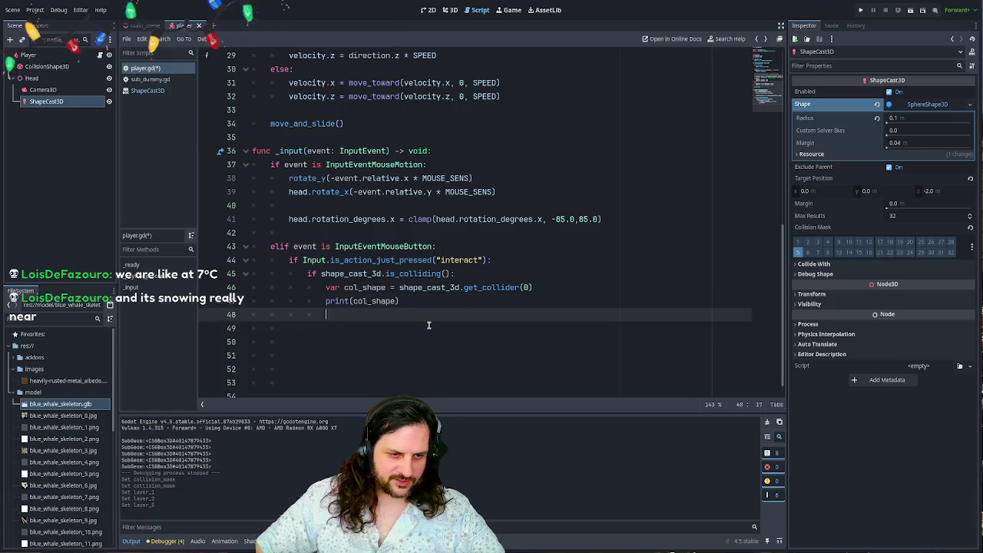
{"action": "type", "text": "if col_shape."}
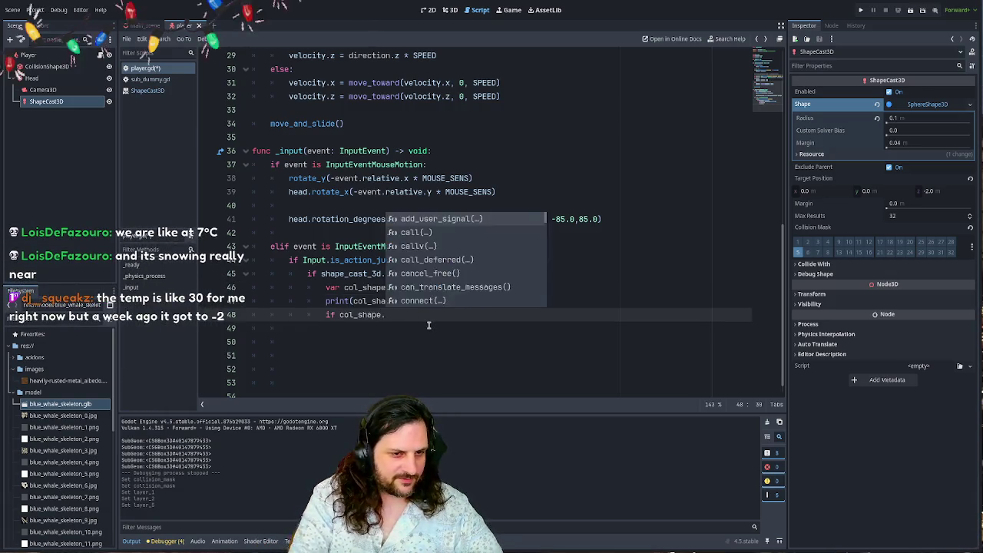
{"action": "type", "text": "has_"}
{"action": "key", "text": "Down"}
{"action": "key", "text": "Down"}
{"action": "key", "text": "Return"}
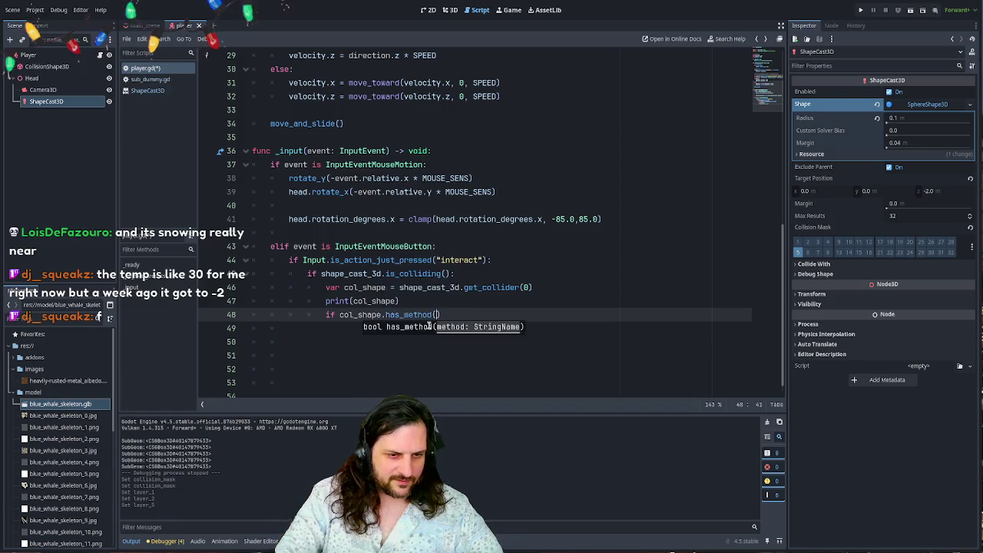
{"action": "type", "text": "\"interact"}
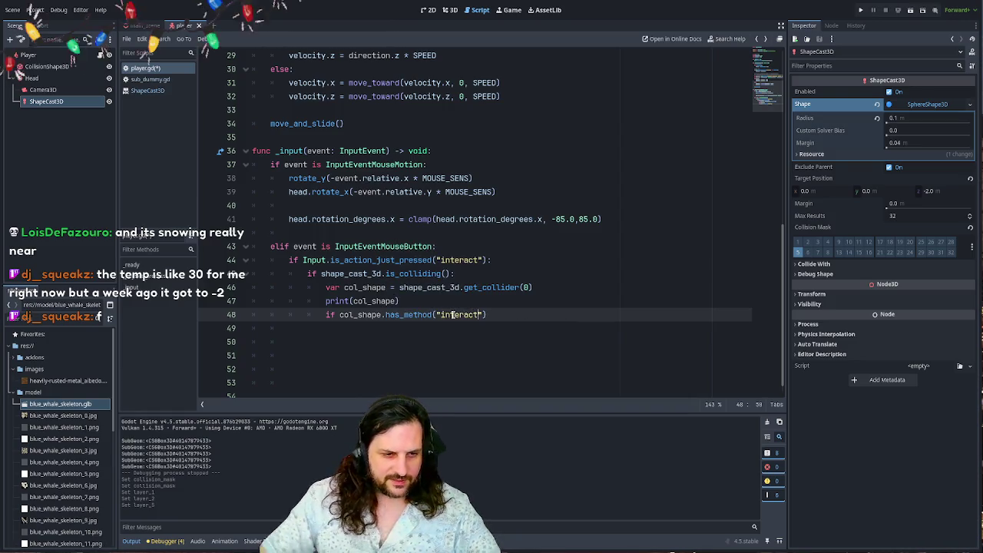
{"action": "type", "text": "\")"}
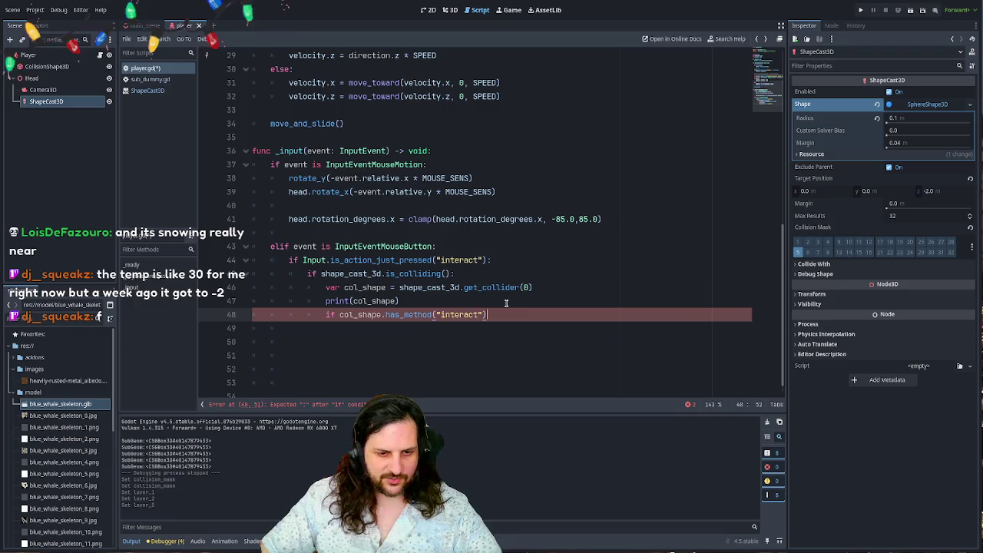
{"action": "key", "text": "Return"}
{"action": "type", "text": "col"}
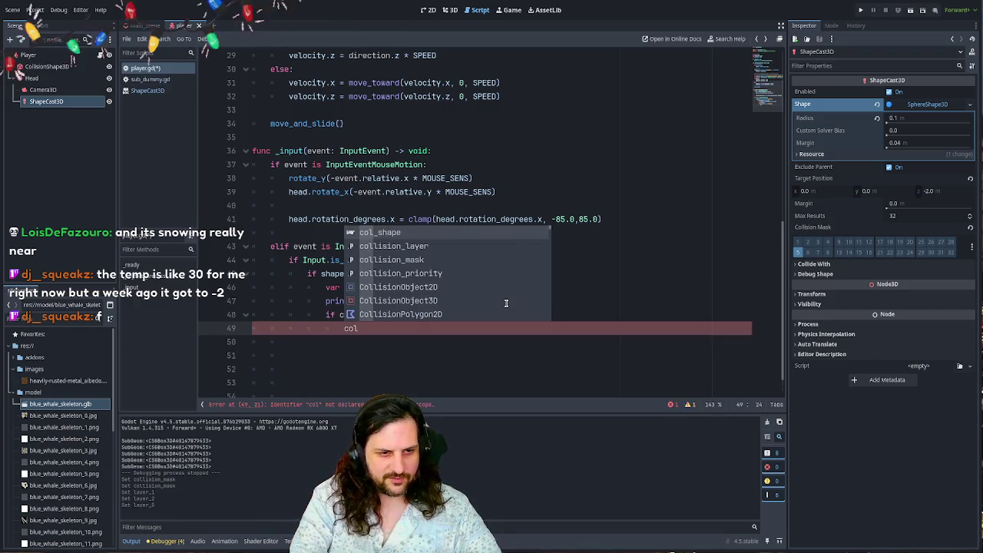
{"action": "key", "text": "Return"}
{"action": "type", "text": ".interact()"}
- Review the code by selecting is_colliding, the print line, has_method and the _input function name
{"action": "scroll", "coordinate": [423, 293], "scroll_direction": "up", "scroll_amount": 2}
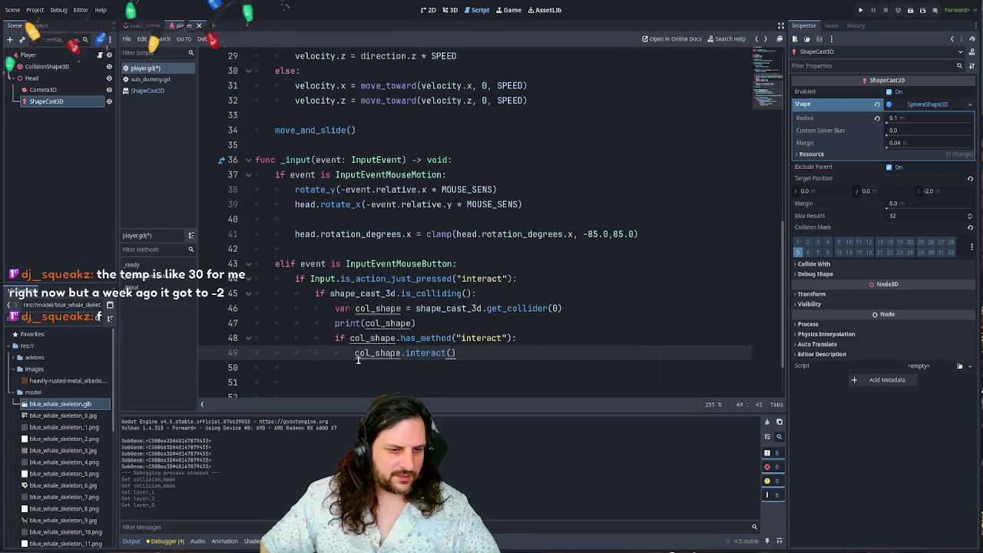
{"action": "double_click", "coordinate": [453, 228]}
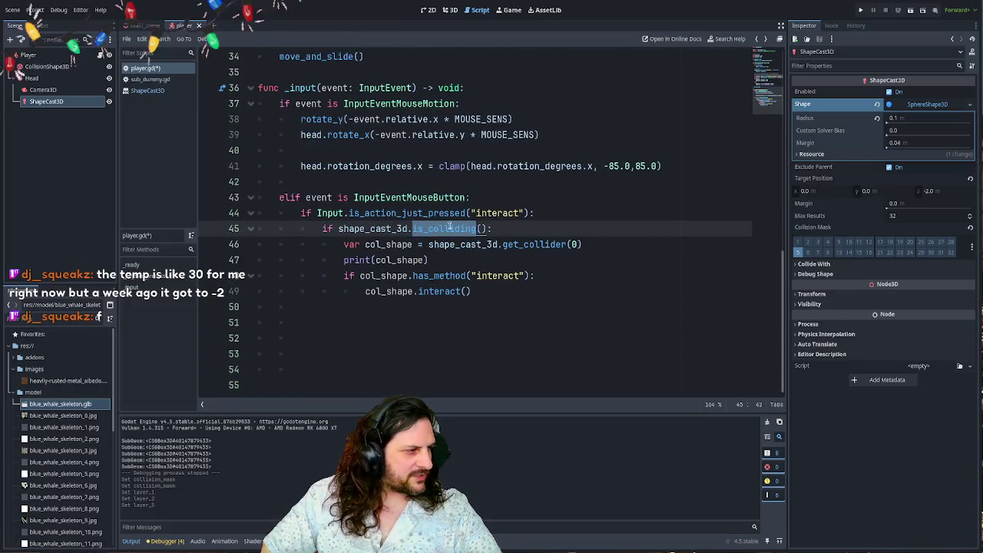
{"action": "left_click_drag", "start_coordinate": [429, 244], "coordinate": [584, 245]}
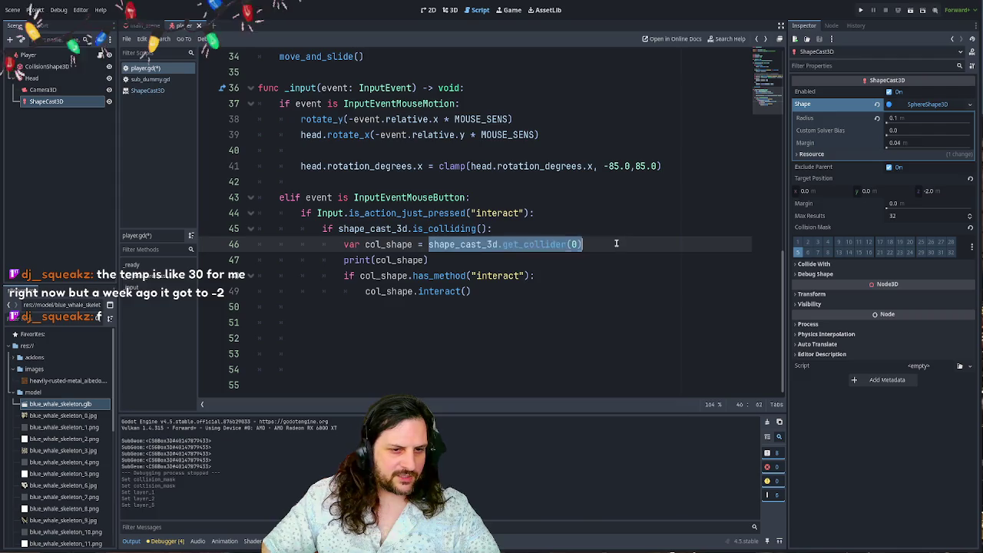
{"action": "left_click_drag", "start_coordinate": [427, 260], "coordinate": [150, 265]}
{"action": "left_click", "coordinate": [444, 259]}
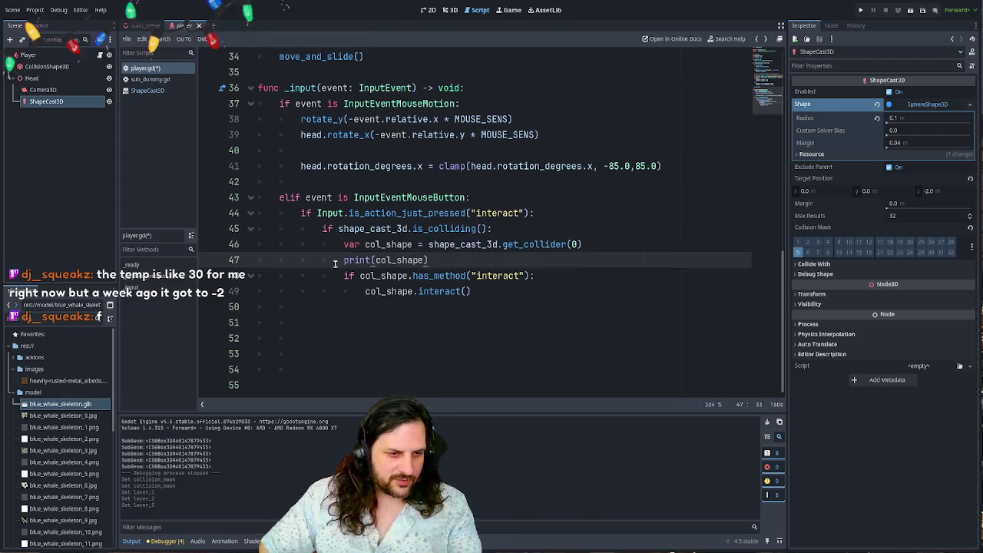
{"action": "left_click", "coordinate": [393, 278]}
{"action": "left_click", "coordinate": [449, 275]}
{"action": "double_click", "coordinate": [485, 274]}
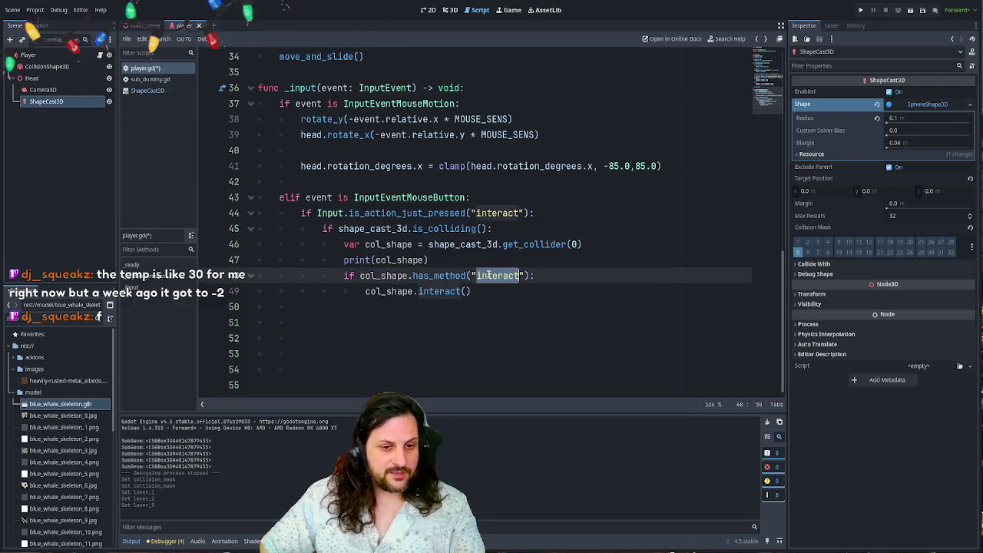
{"action": "scroll", "coordinate": [307, 200], "scroll_direction": "up", "scroll_amount": 2}
{"action": "left_click", "coordinate": [284, 182]}
{"action": "double_click", "coordinate": [286, 182]}
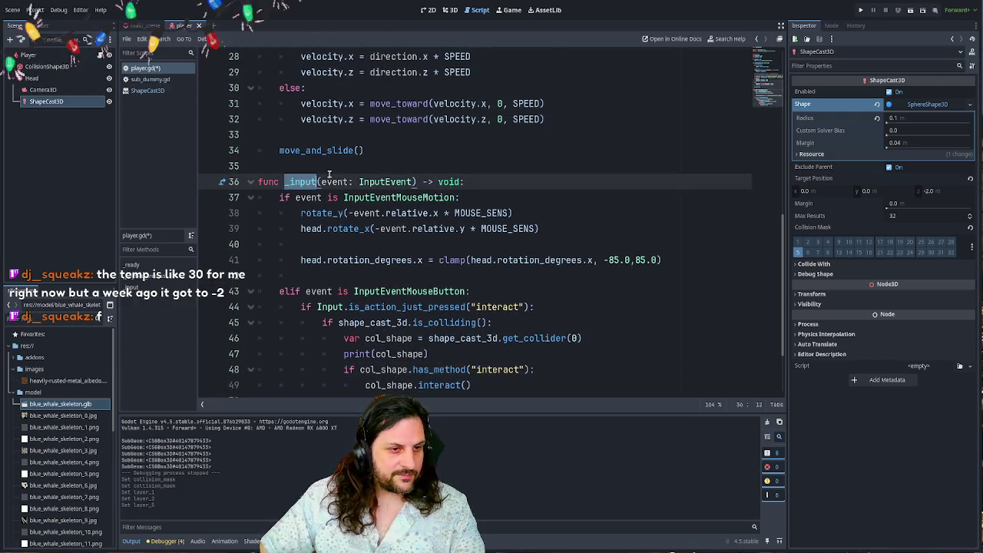
{"action": "scroll", "coordinate": [330, 246], "scroll_direction": "down", "scroll_amount": 2}
{"action": "left_click_drag", "start_coordinate": [342, 291], "coordinate": [532, 296]}
- Delete the extra empty lines below the interact() call at the end of player.gd
{"action": "left_click", "coordinate": [542, 295]}
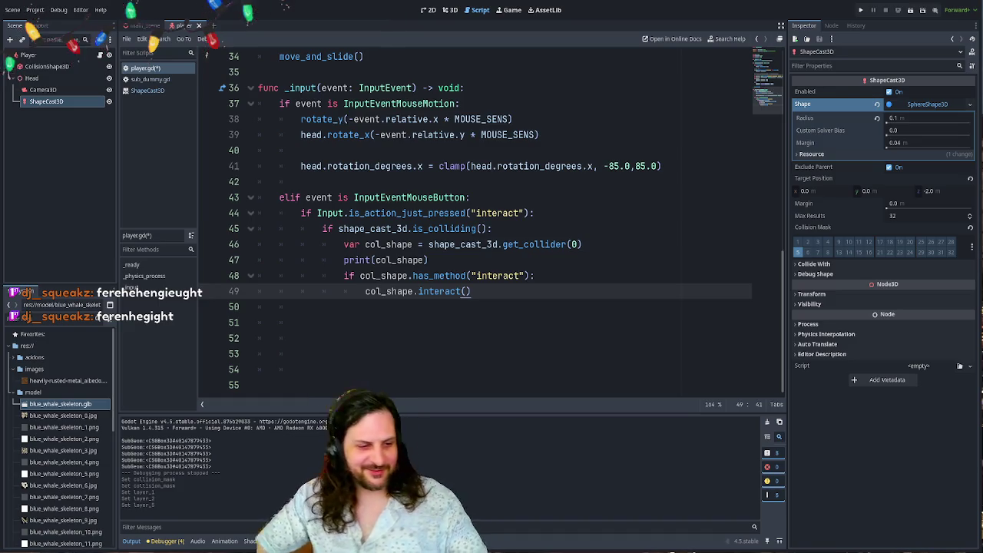
{"action": "left_click", "coordinate": [514, 308]}
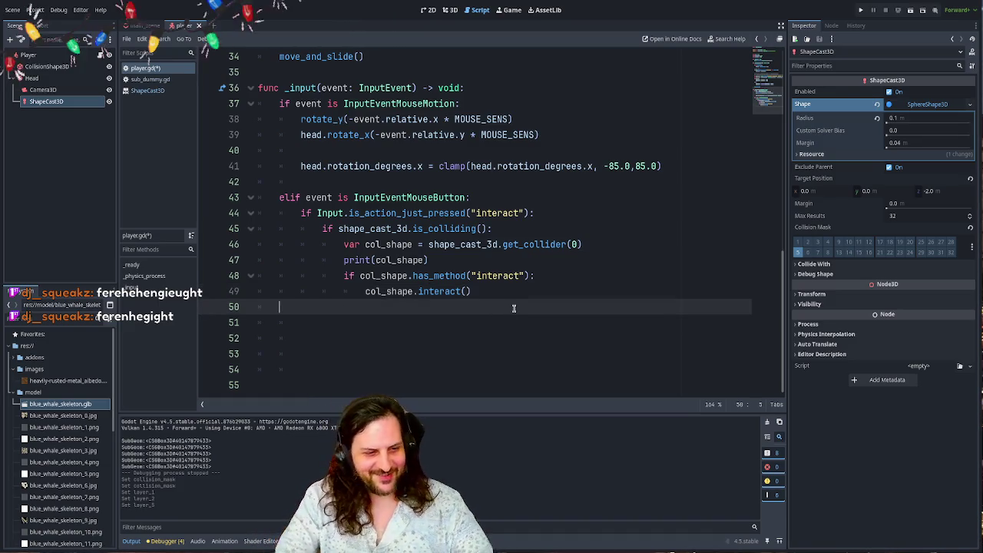
{"action": "key", "text": "Down"}
{"action": "key", "text": "Down"}
{"action": "key", "text": "Down"}
{"action": "key", "text": "shift+Up"}
{"action": "key", "text": "shift+Up"}
{"action": "key", "text": "shift+Up"}
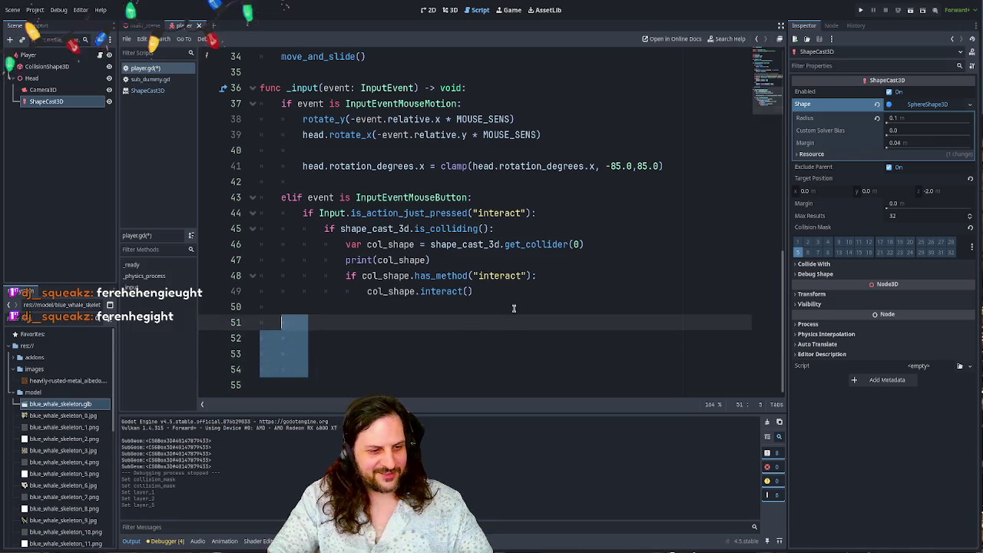
{"action": "key", "text": "BackSpace"}
{"action": "key", "text": "BackSpace"}
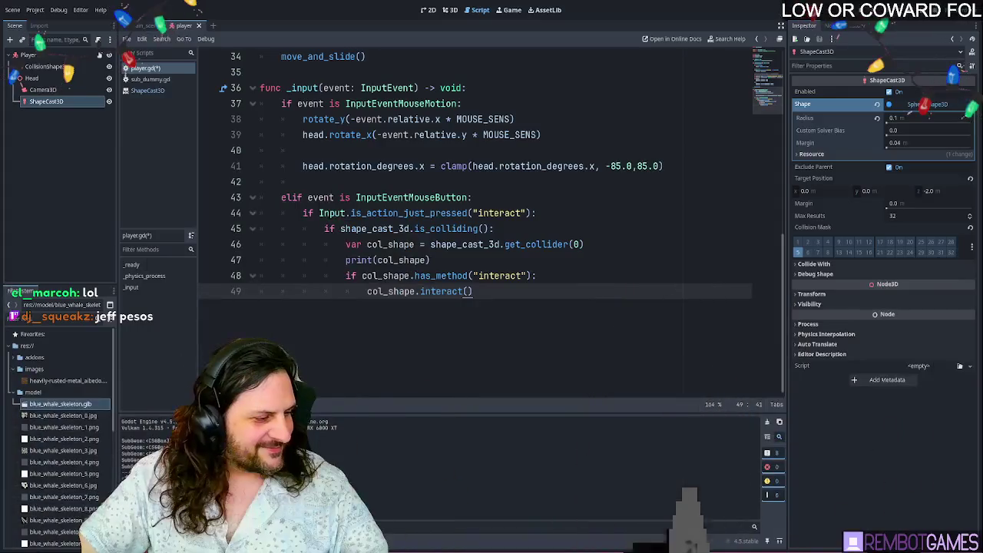
{"action": "left_click", "coordinate": [488, 244]}
{"action": "scroll", "coordinate": [491, 230], "scroll_direction": "up", "scroll_amount": 4}
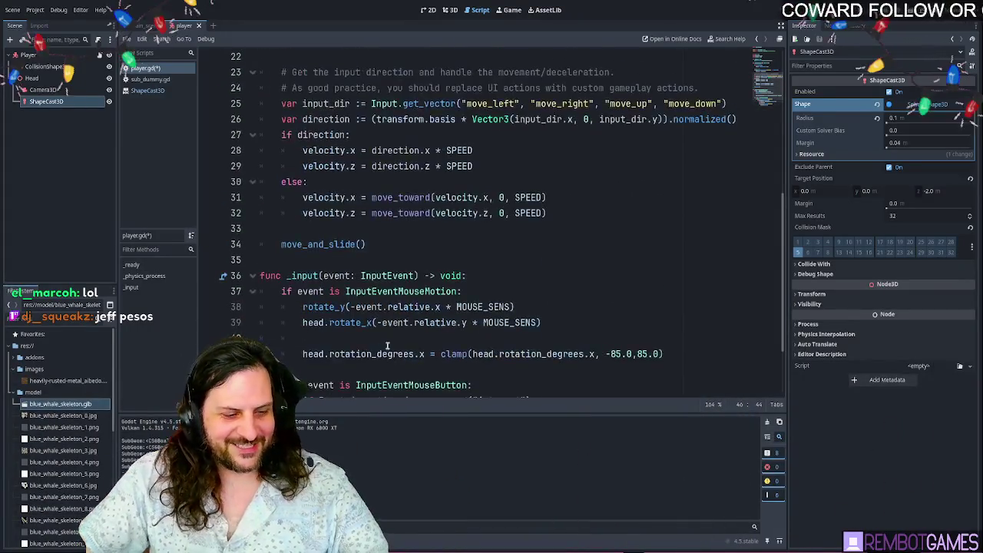
{"action": "scroll", "coordinate": [492, 230], "scroll_direction": "down", "scroll_amount": 2}
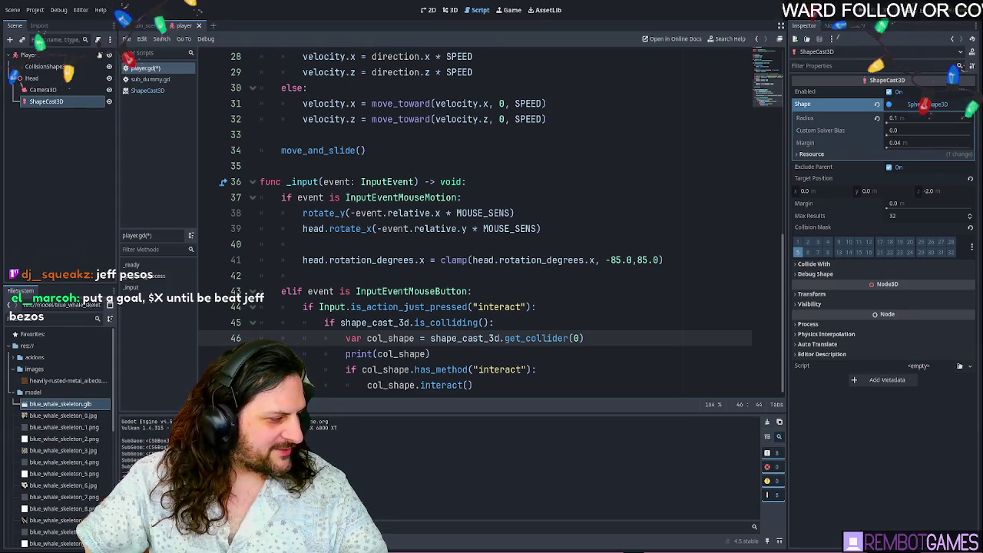
- Scroll through the 'jeff pesos' Google results, then switch back to Godot
{"action": "scroll", "coordinate": [445, 307], "scroll_direction": "down", "scroll_amount": 2}
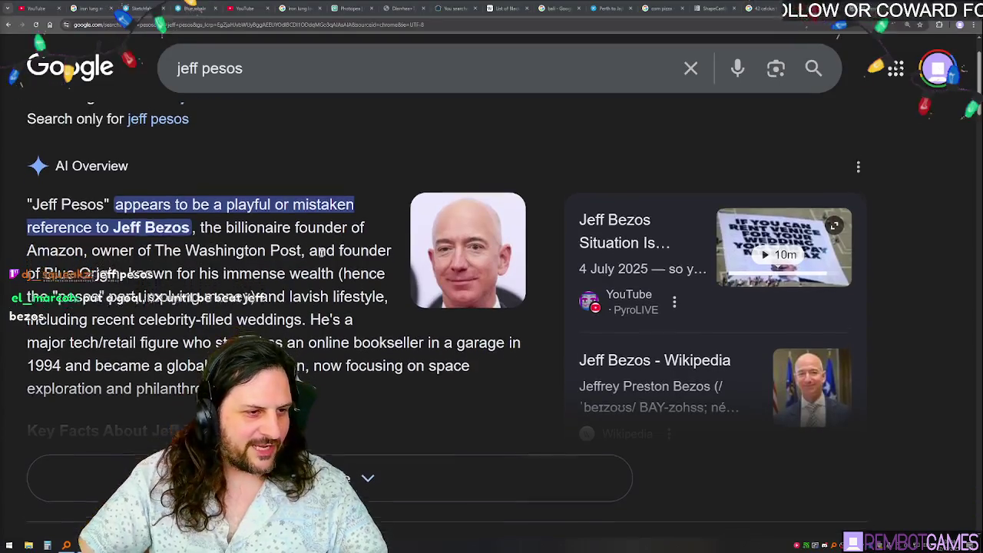
{"action": "scroll", "coordinate": [446, 307], "scroll_direction": "up", "scroll_amount": 1}
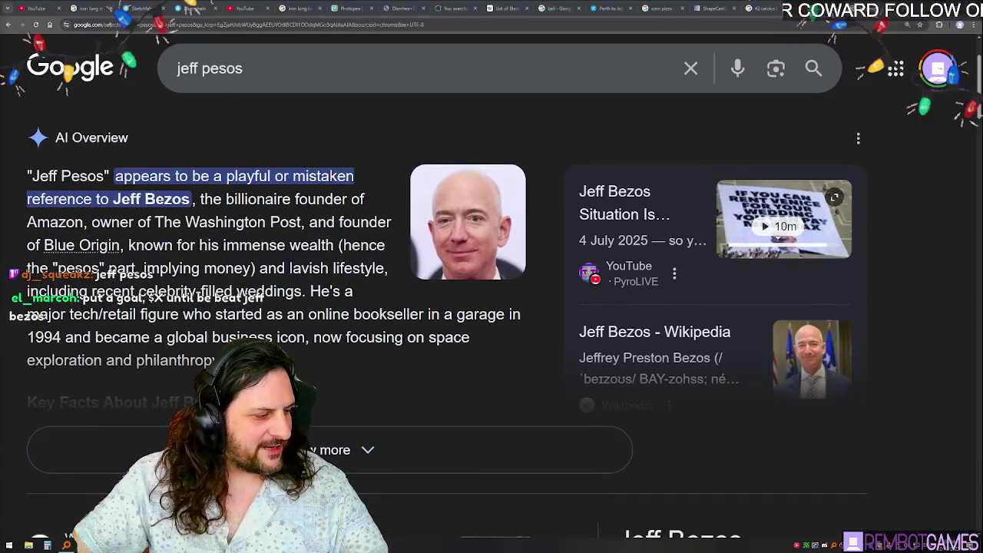
{"action": "key", "text": "alt+Tab"}
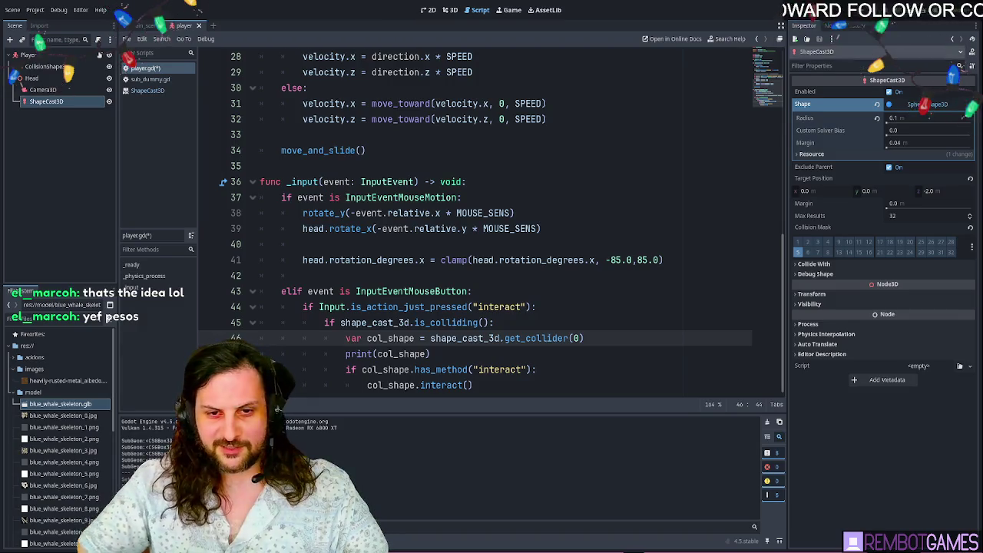
- Remove the blank lines after the interact() call and save player.gd
{"action": "left_click", "coordinate": [603, 293]}
{"action": "left_click", "coordinate": [536, 382]}
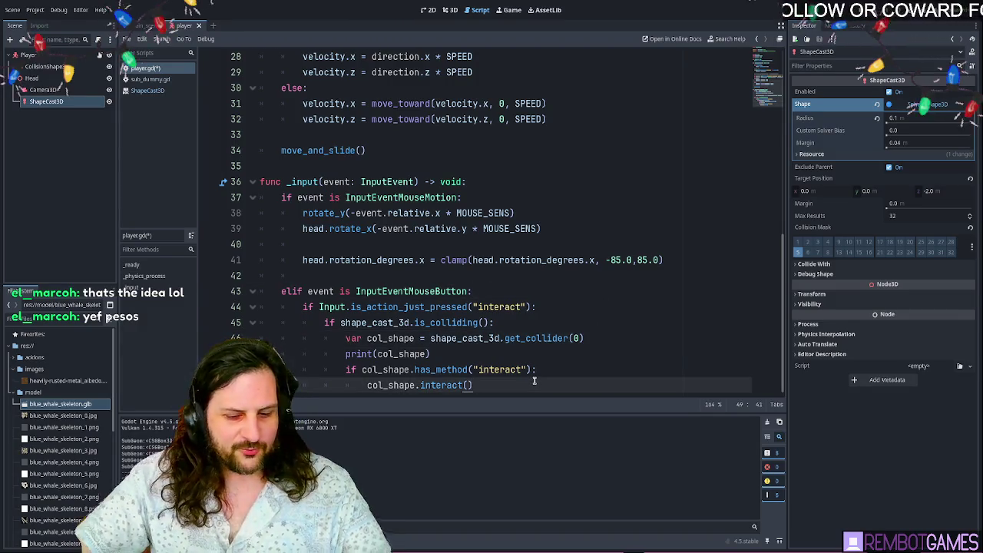
{"action": "key", "text": "Return"}
{"action": "key", "text": "Return"}
{"action": "key", "text": "Return"}
{"action": "mouse_move", "coordinate": [469, 377]}
{"action": "left_mouse_down"}
{"action": "mouse_move", "coordinate": [395, 373]}
{"action": "mouse_move", "coordinate": [390, 384]}
{"action": "mouse_move", "coordinate": [204, 329]}
{"action": "left_mouse_up"}
{"action": "key", "text": "BackSpace"}
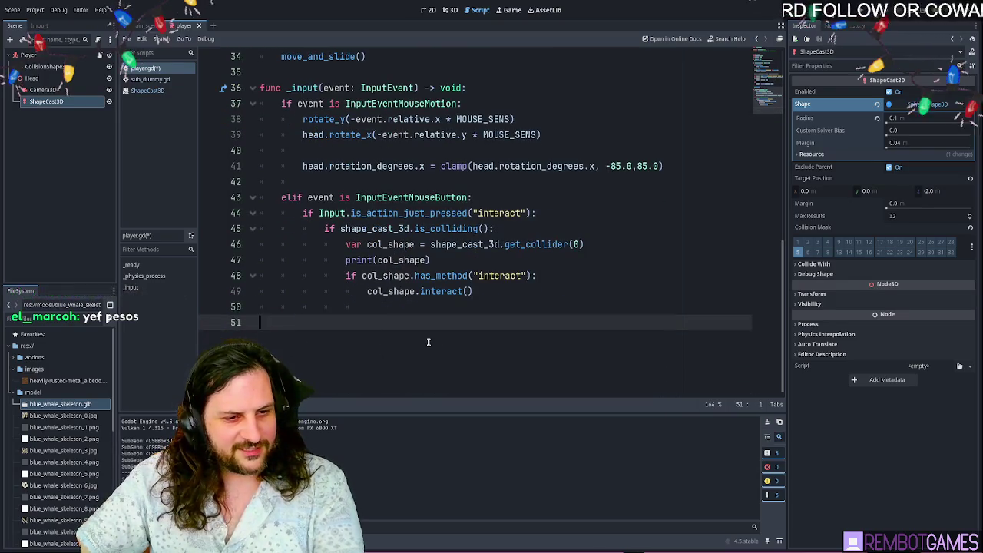
{"action": "left_click", "coordinate": [515, 296]}
{"action": "scroll", "coordinate": [527, 332], "scroll_direction": "up", "scroll_amount": 2}
{"action": "key", "text": "ctrl+s"}
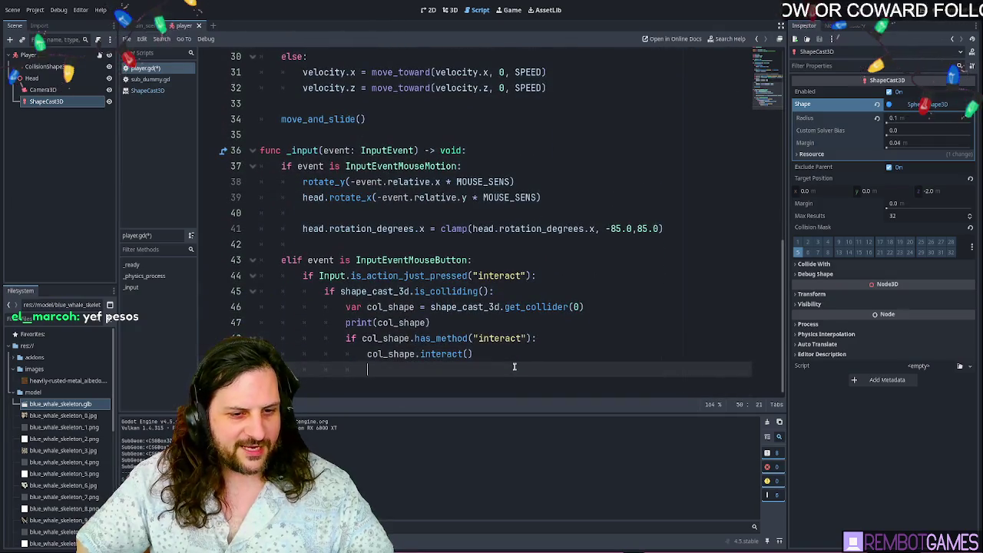
- In the main scene's 3D view, rotate the ScreenMesh panel -90° around Y
{"action": "left_click", "coordinate": [145, 26]}
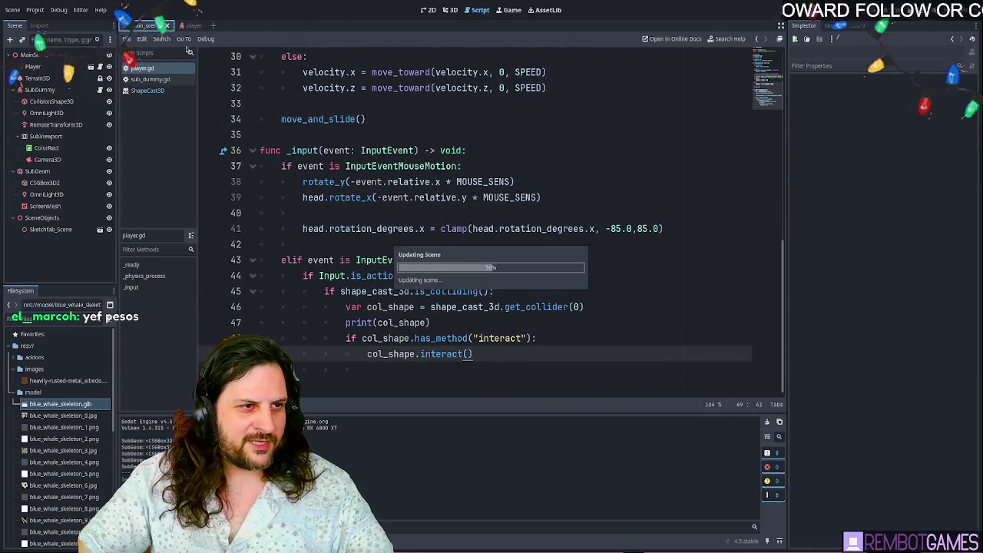
{"action": "left_click", "coordinate": [449, 10]}
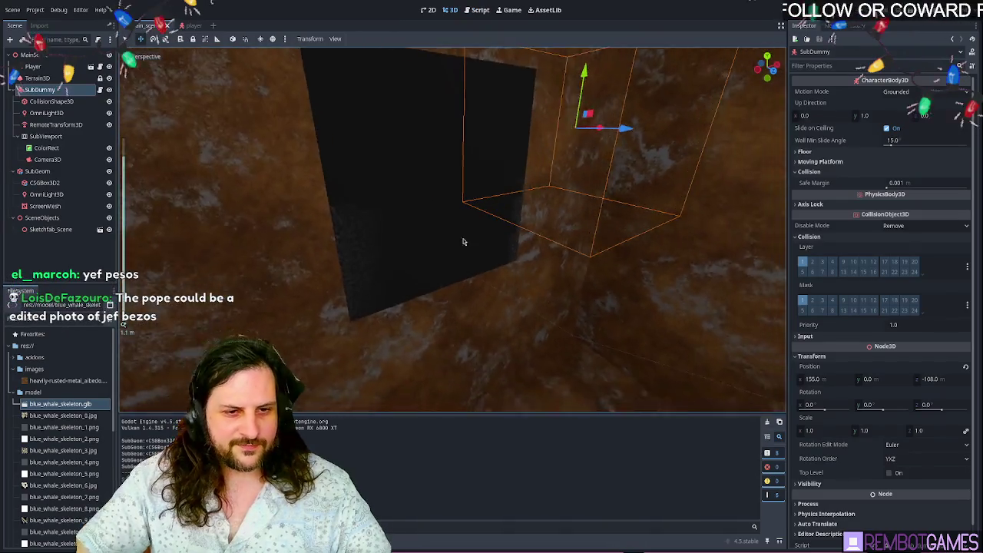
{"action": "left_click", "coordinate": [450, 265]}
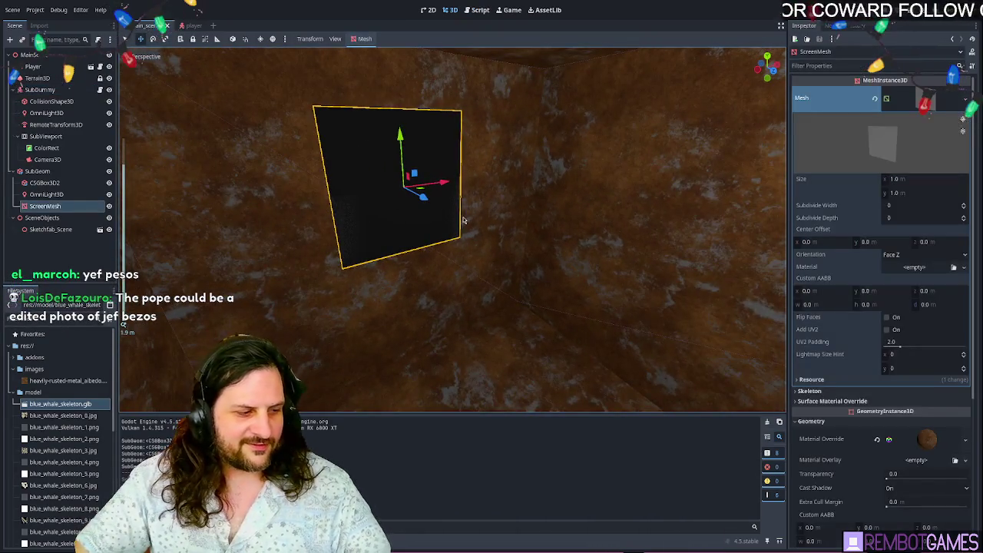
{"action": "key", "text": "e"}
{"action": "mouse_move", "coordinate": [398, 202]}
{"action": "left_mouse_down"}
{"action": "mouse_move", "coordinate": [325, 187]}
{"action": "mouse_move", "coordinate": [309, 158]}
{"action": "mouse_move", "coordinate": [338, 152]}
{"action": "left_mouse_up"}
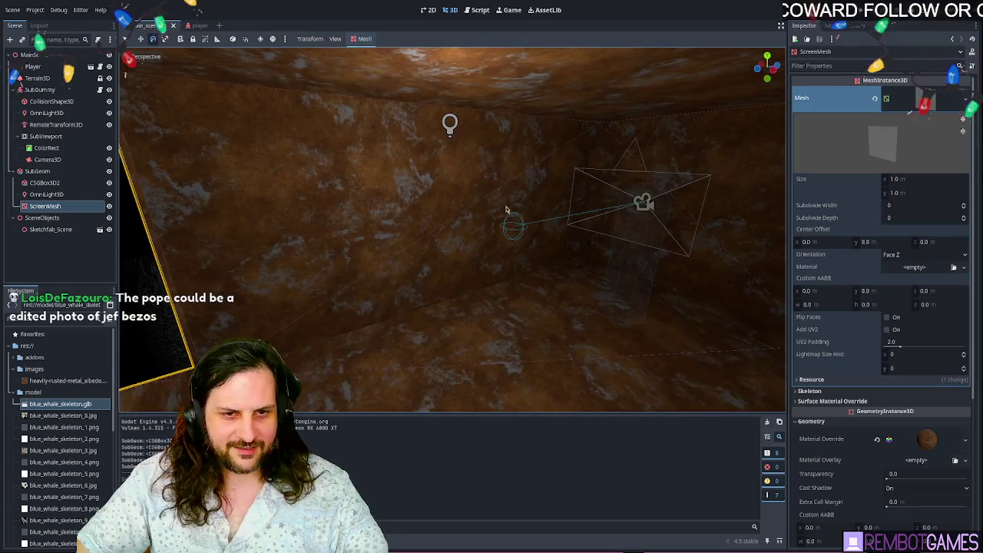
- Move the ScreenMesh panel along the X axis to its new position
{"action": "key", "text": "g"}
{"action": "right_click", "coordinate": [566, 197]}
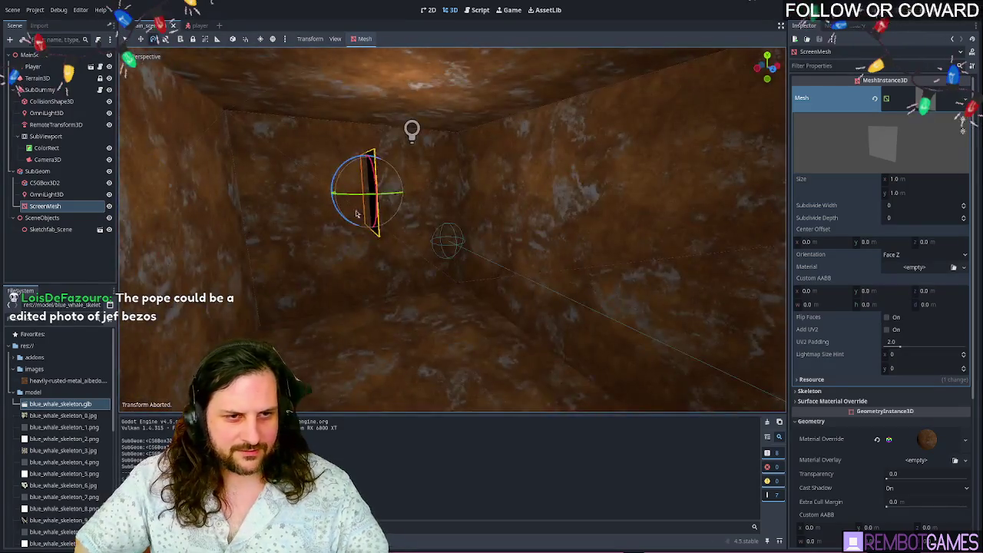
{"action": "key", "text": "g"}
{"action": "key", "text": "x"}
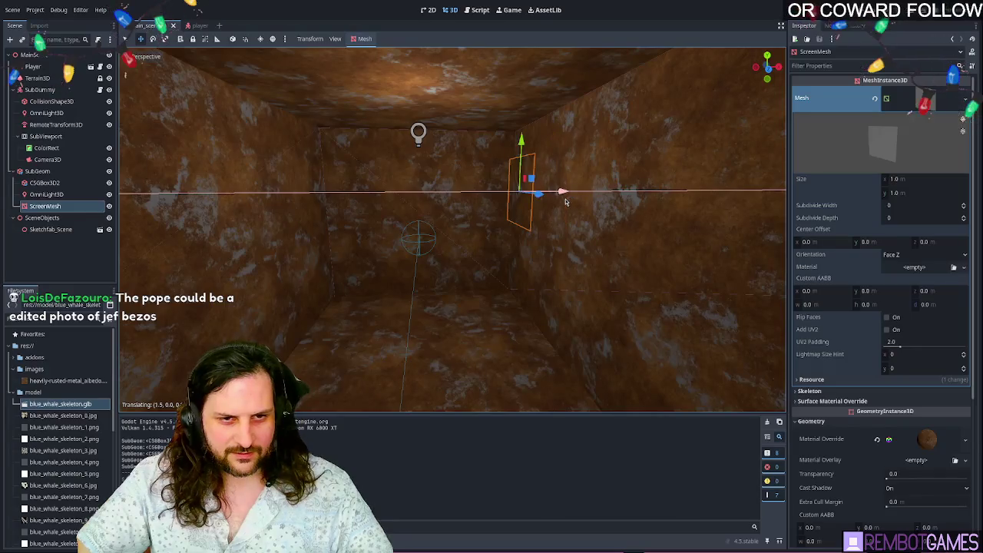
{"action": "left_click", "coordinate": [560, 206]}
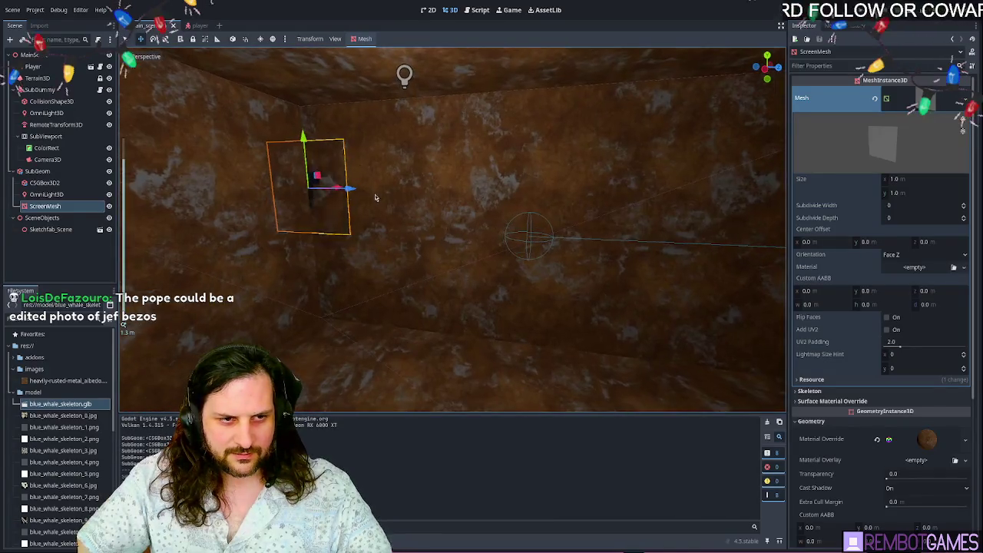
{"action": "key", "text": "g"}
{"action": "key", "text": "x"}
{"action": "left_click", "coordinate": [728, 223]}
{"action": "mouse_move", "coordinate": [728, 224]}
{"action": "left_mouse_down"}
{"action": "mouse_move", "coordinate": [600, 259]}
{"action": "mouse_move", "coordinate": [343, 197]}
{"action": "left_mouse_up"}
- Shift ScreenMesh along the Z axis, orbit to a front-on view, and run the game with F5
{"action": "key", "text": "g"}
{"action": "key", "text": "z"}
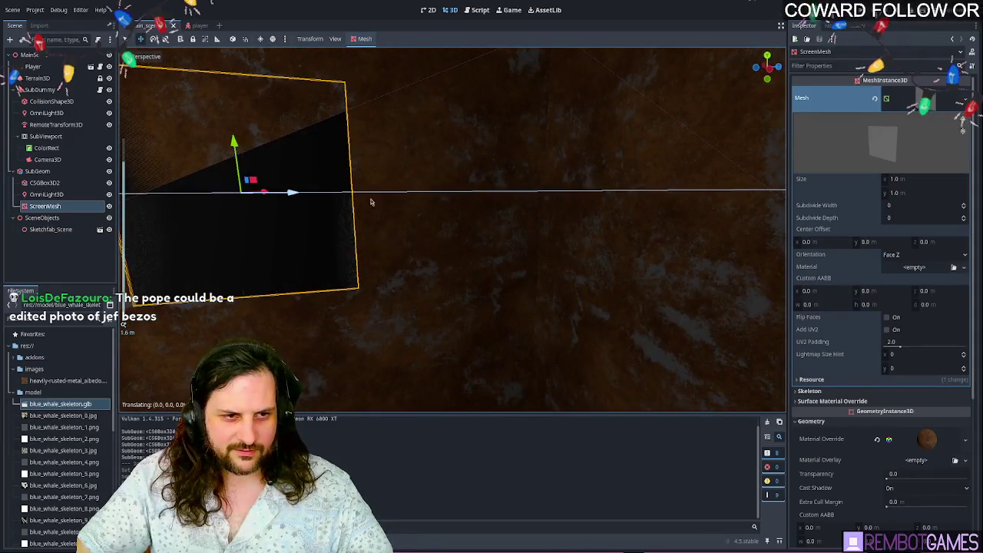
{"action": "left_click", "coordinate": [456, 223]}
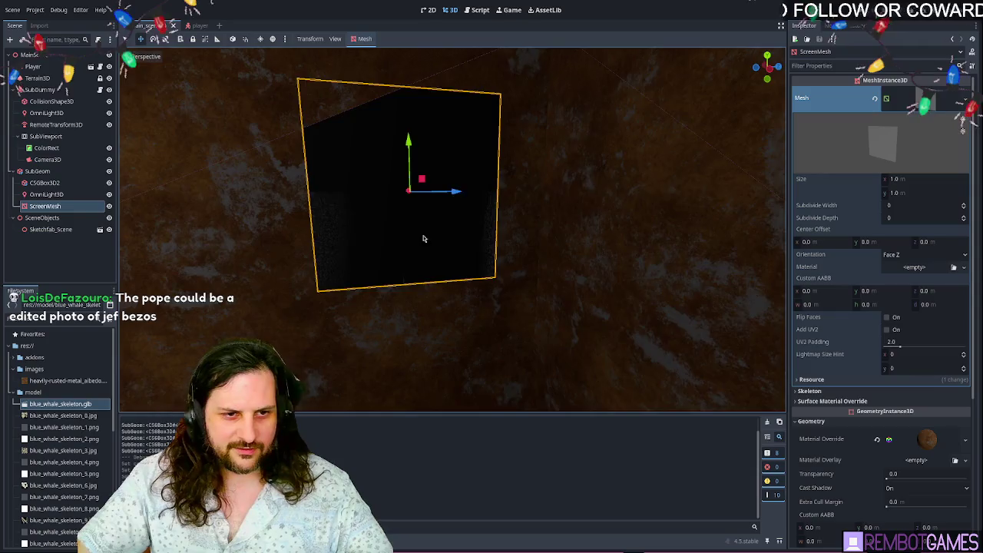
{"action": "left_click_drag", "start_coordinate": [423, 237], "coordinate": [467, 228]}
{"action": "left_click_drag", "start_coordinate": [422, 198], "coordinate": [424, 193]}
{"action": "mouse_move", "coordinate": [518, 233]}
{"action": "left_mouse_down"}
{"action": "mouse_move", "coordinate": [427, 241]}
{"action": "mouse_move", "coordinate": [441, 237]}
{"action": "left_mouse_up"}
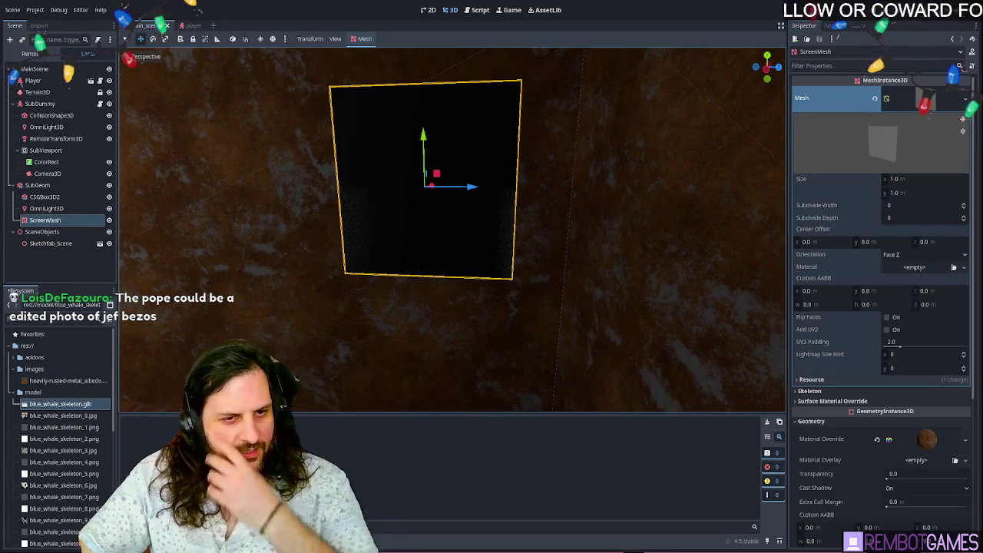
{"action": "key", "text": "F5"}
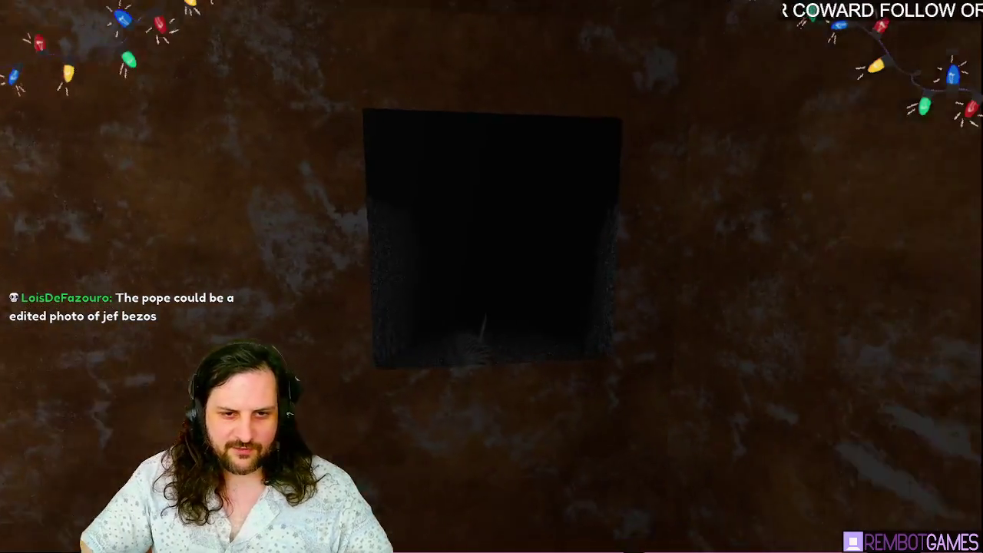
- Walk up to the wall screen and back across the rusted room, then stop the game
{"action": "key", "text": "w"}
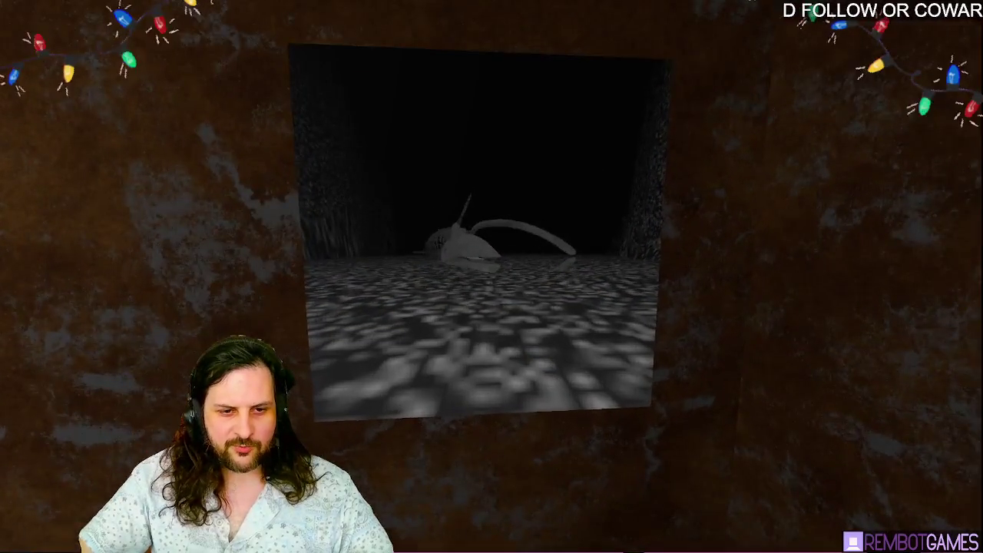
{"action": "mouse_move", "coordinate": [492, 276]}
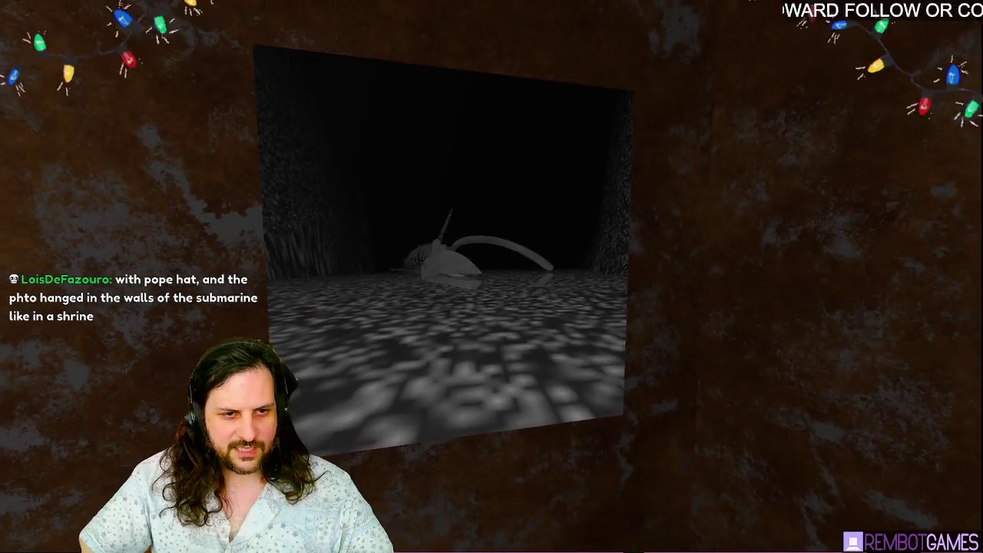
{"action": "key", "text": "s"}
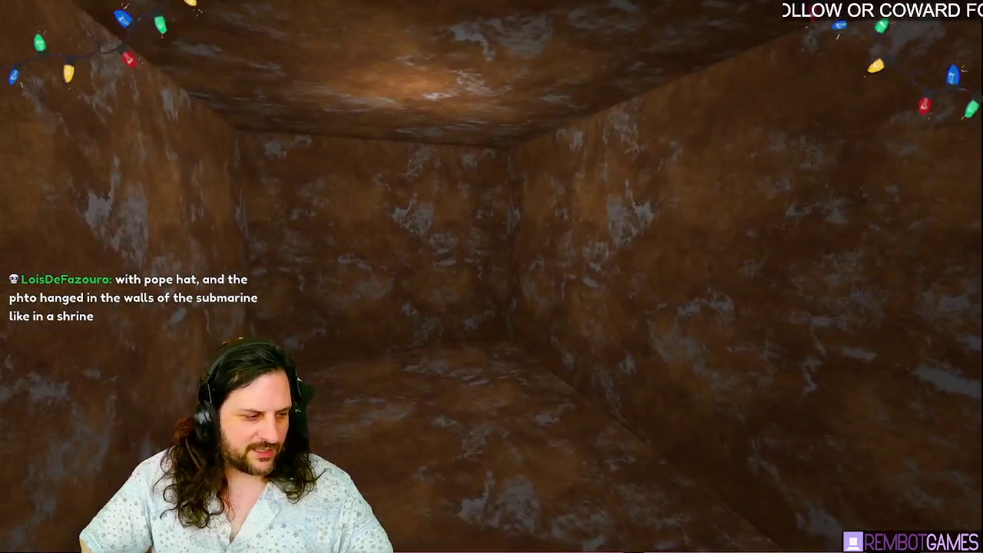
{"action": "key", "text": "w"}
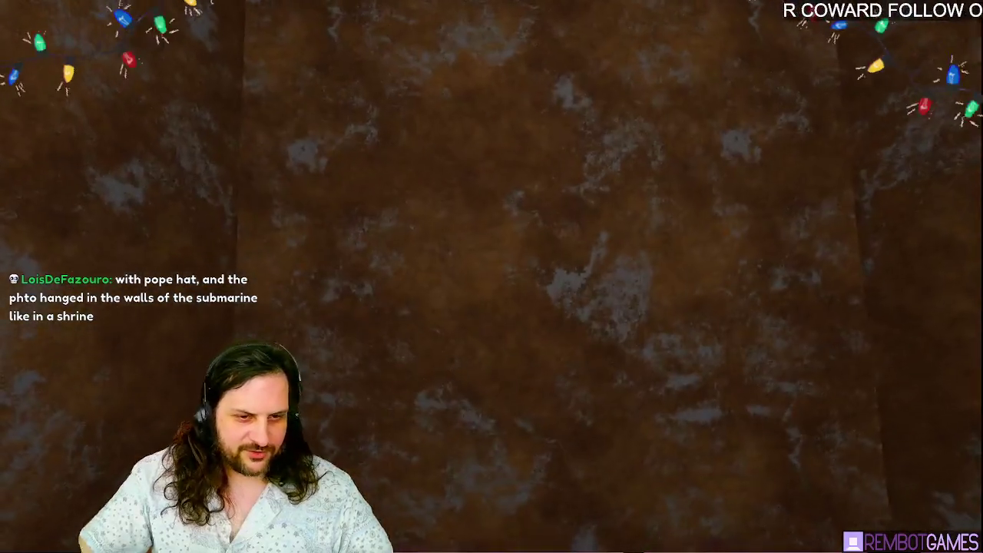
{"action": "key", "text": "s"}
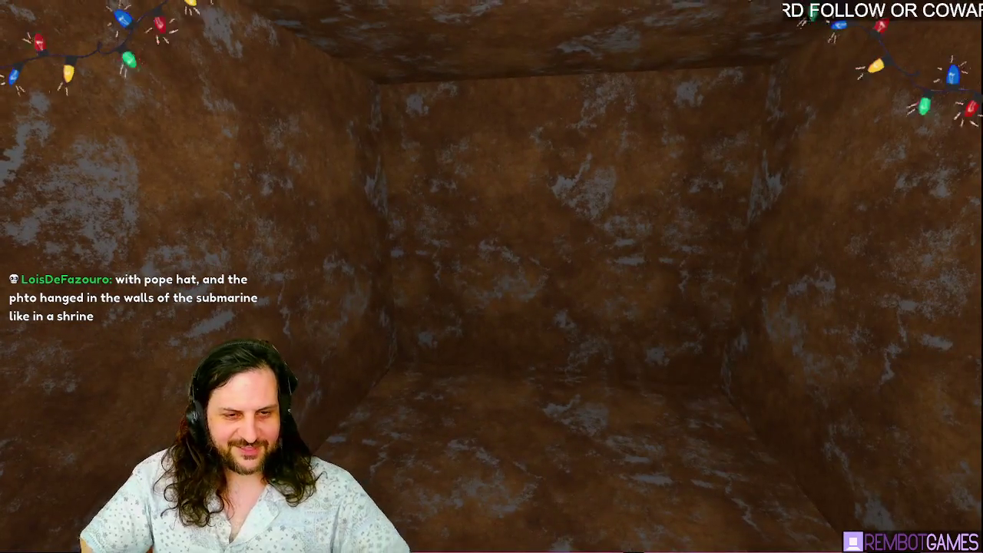
{"action": "key", "text": "Escape"}
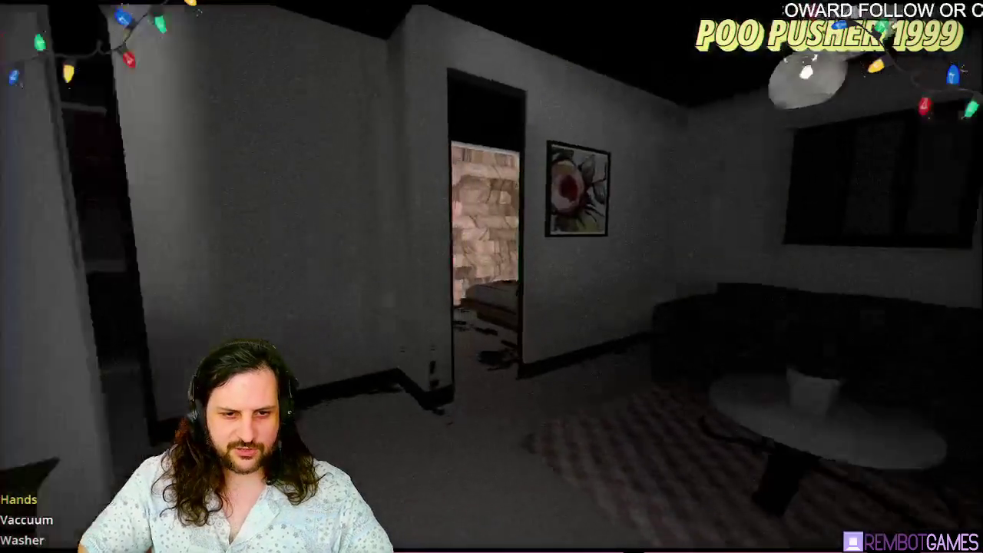
- Walk past the bathroom and through the living room and hallway into the bedroom
{"action": "key", "text": "w"}
{"action": "key", "text": "w"}
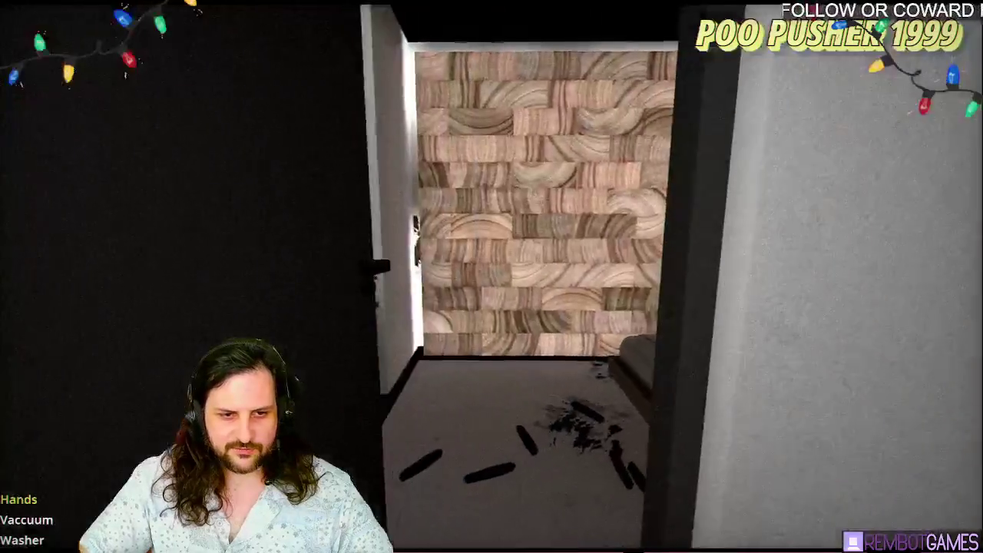
{"action": "key", "text": "w"}
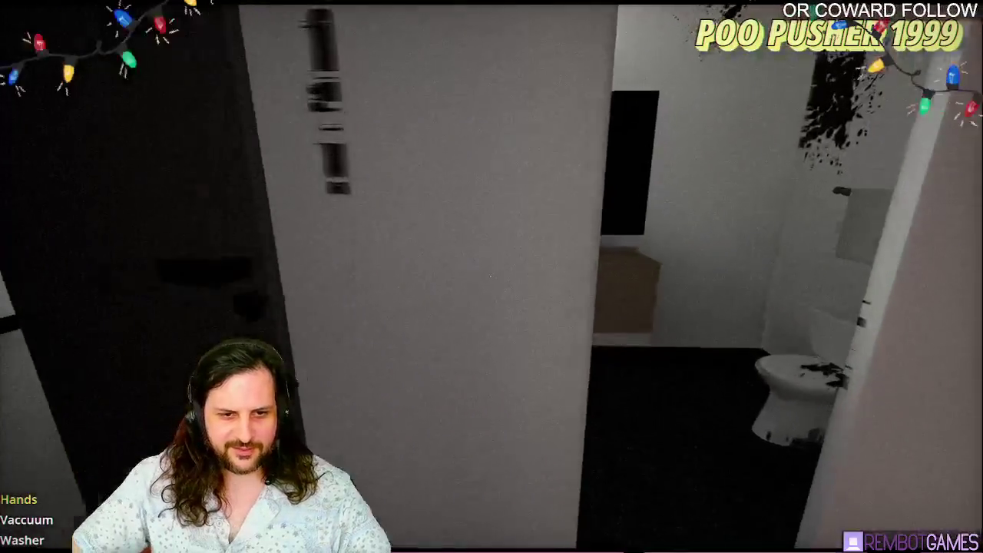
{"action": "key", "text": "w"}
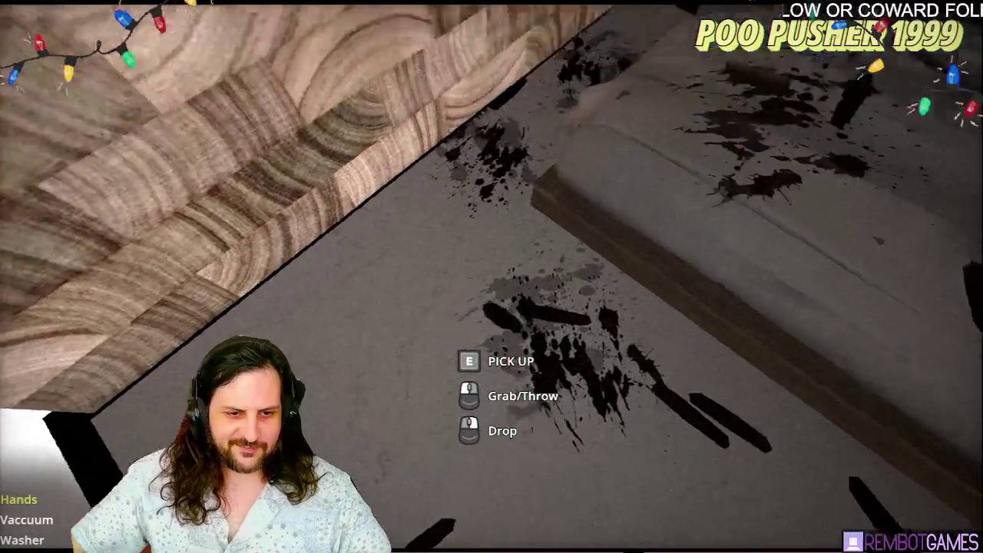
{"action": "key", "text": "w"}
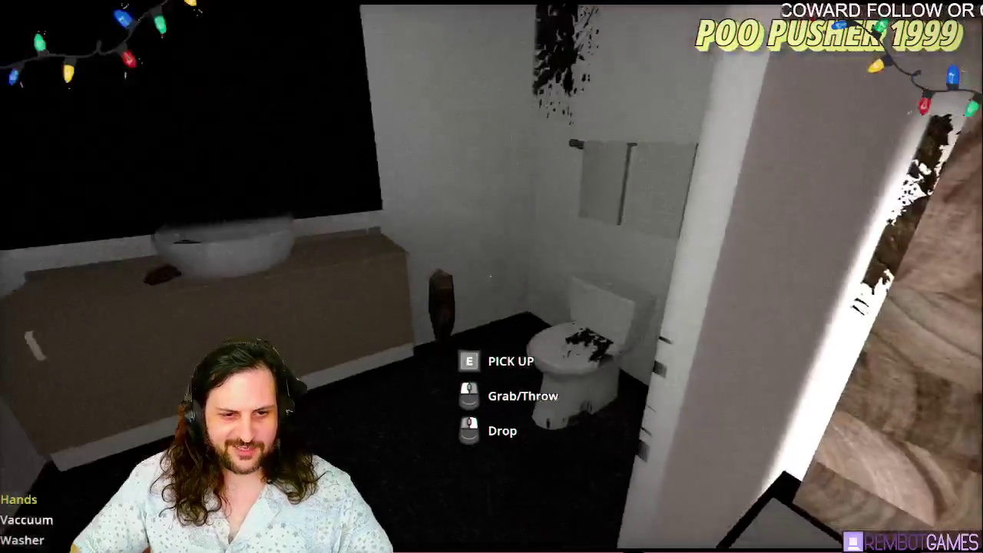
{"action": "key", "text": "w"}
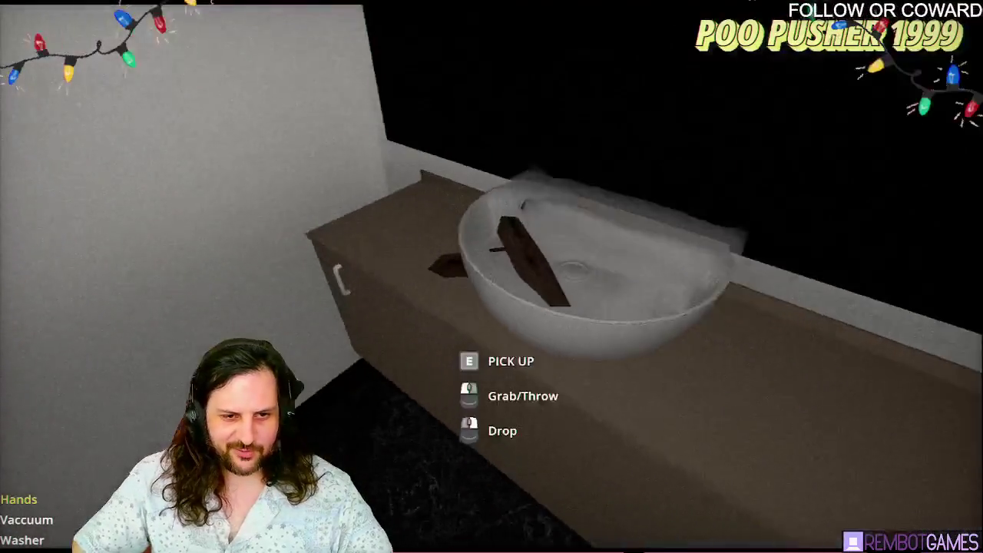
{"action": "key", "text": "w"}
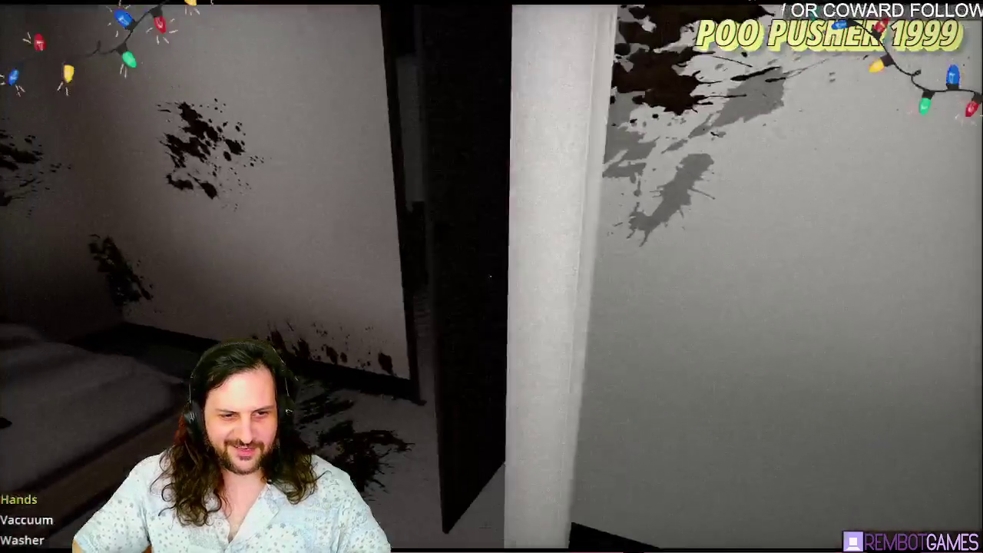
{"action": "key", "text": "w"}
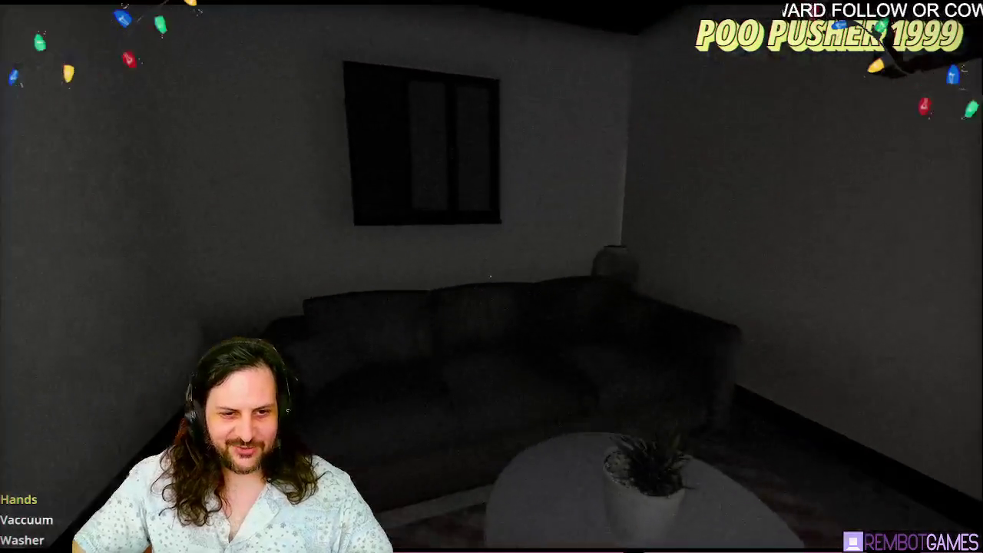
{"action": "key", "text": "w"}
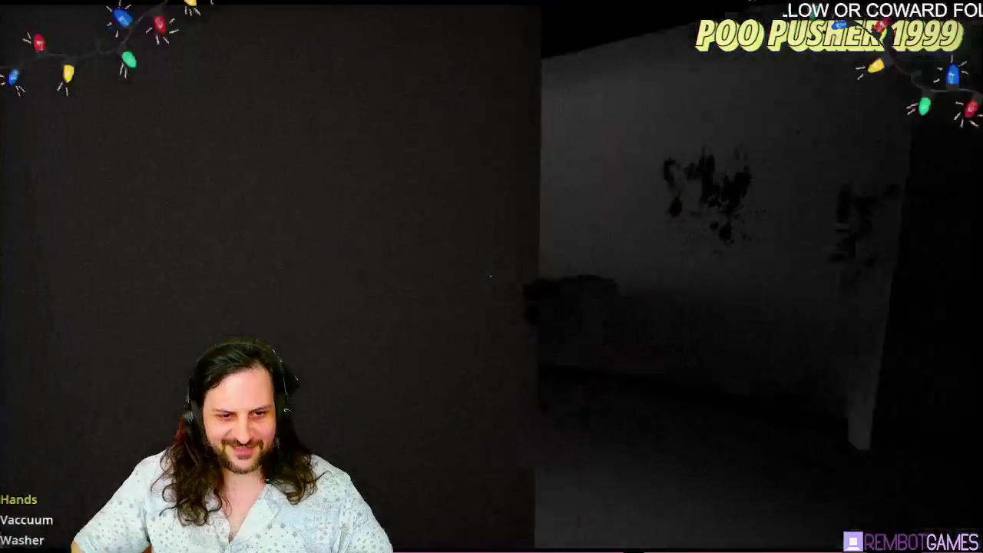
{"action": "key", "text": "w"}
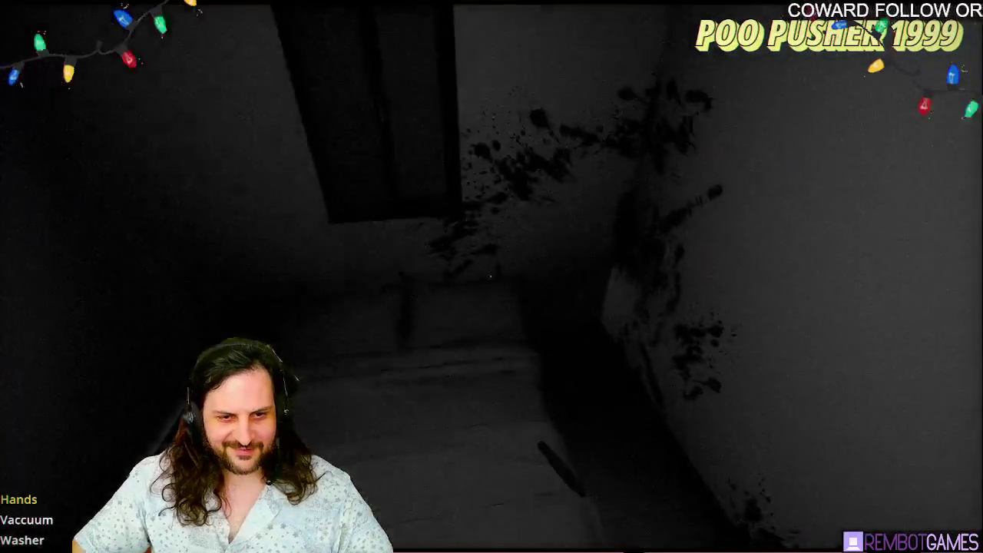
{"action": "key", "text": "F8"}
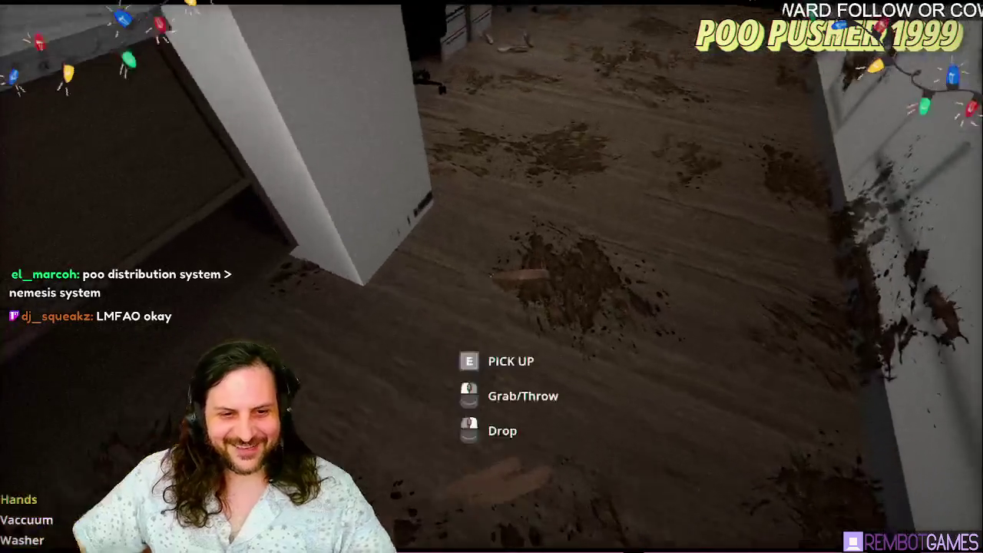
- Pick up a poo piece and throw it into the yellow bin, then grab another
{"action": "key", "text": "e"}
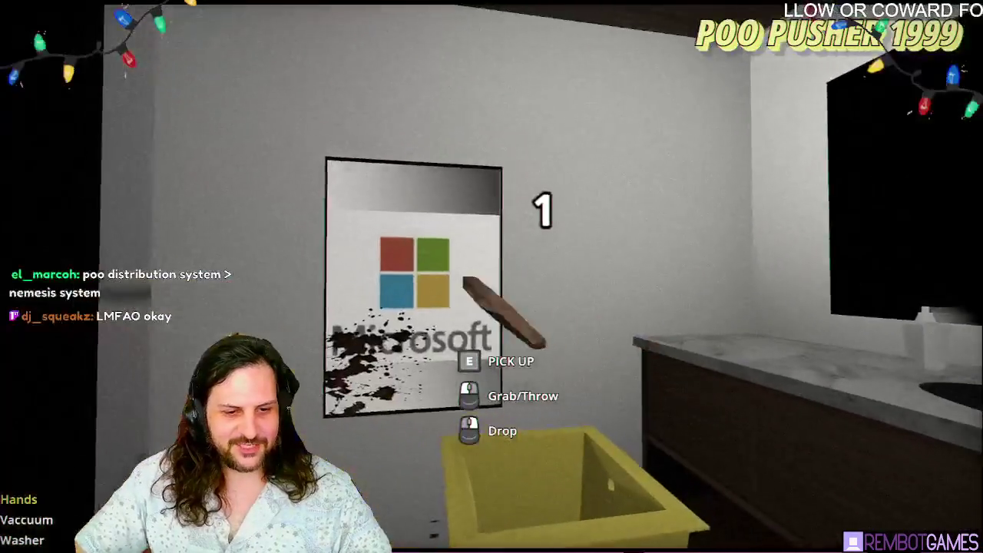
{"action": "left_click", "coordinate": [491, 276]}
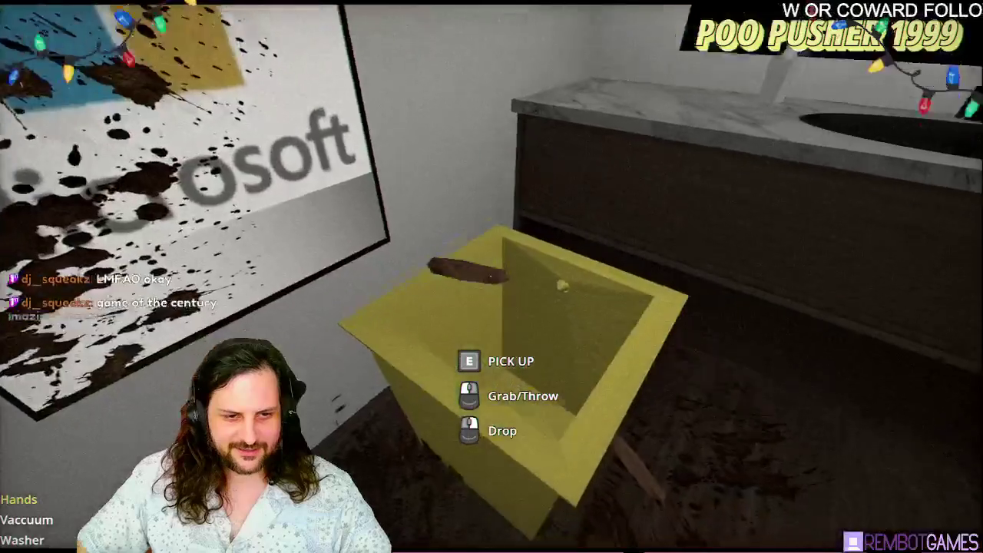
{"action": "key", "text": "s"}
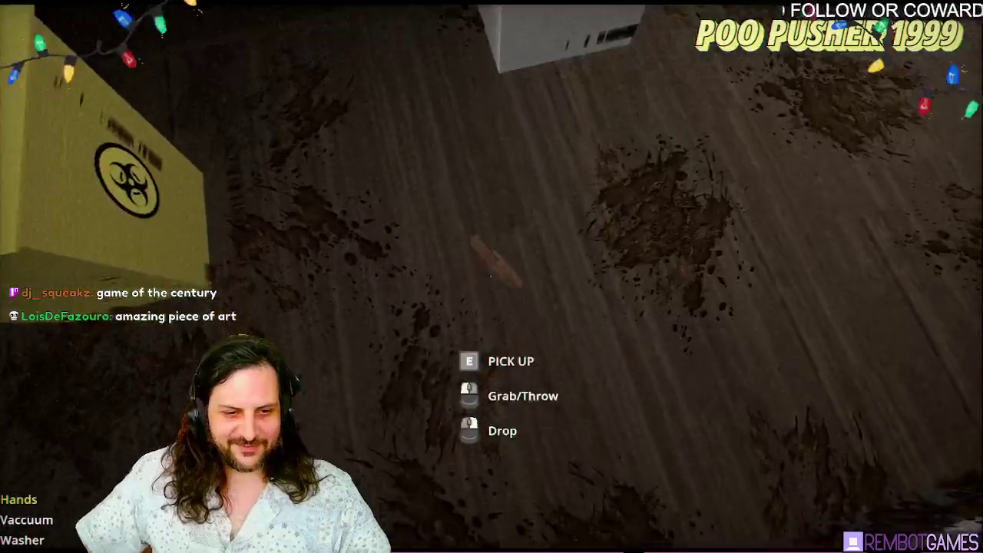
{"action": "left_click", "coordinate": [491, 269]}
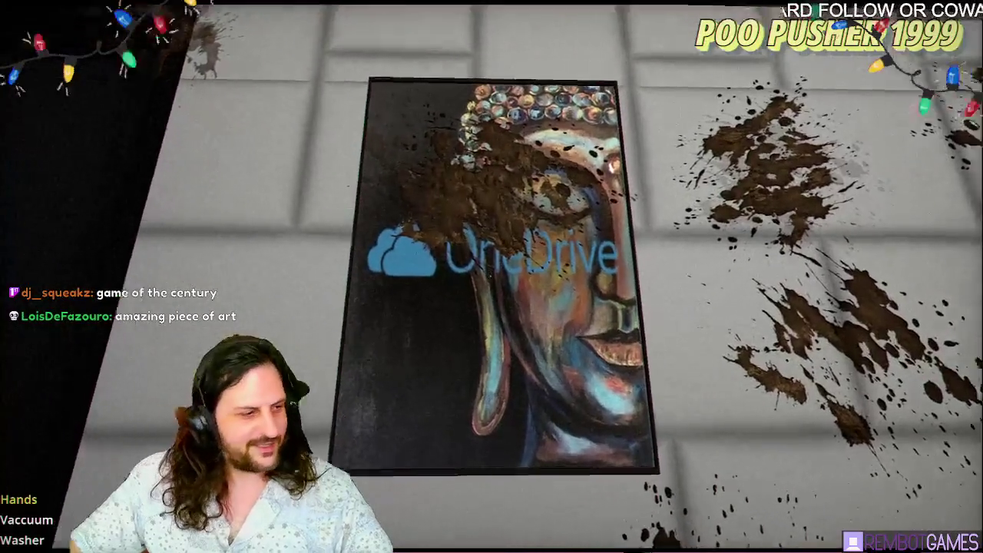
- Equip the Washer with key 3 and start spraying water
{"action": "key", "text": "3"}
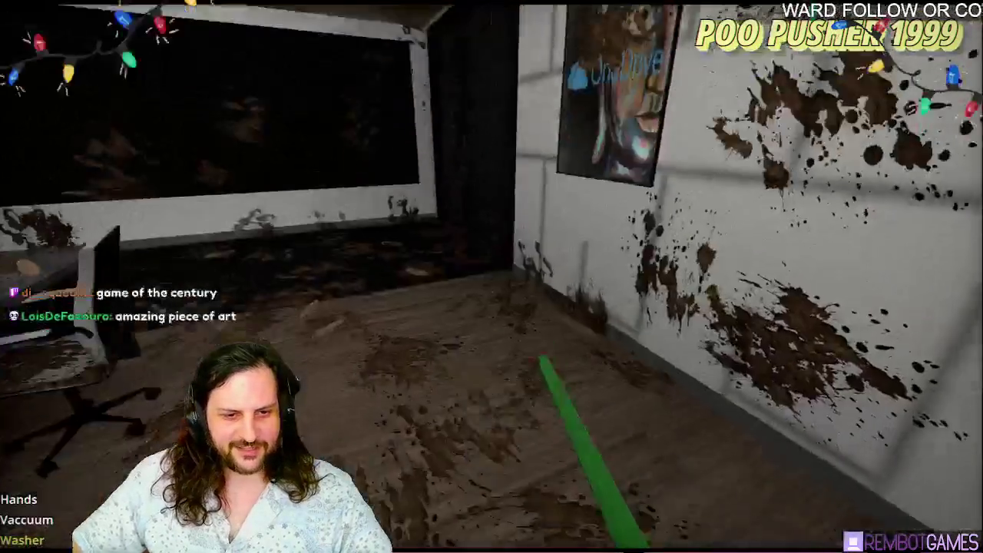
{"action": "left_click", "coordinate": [491, 276]}
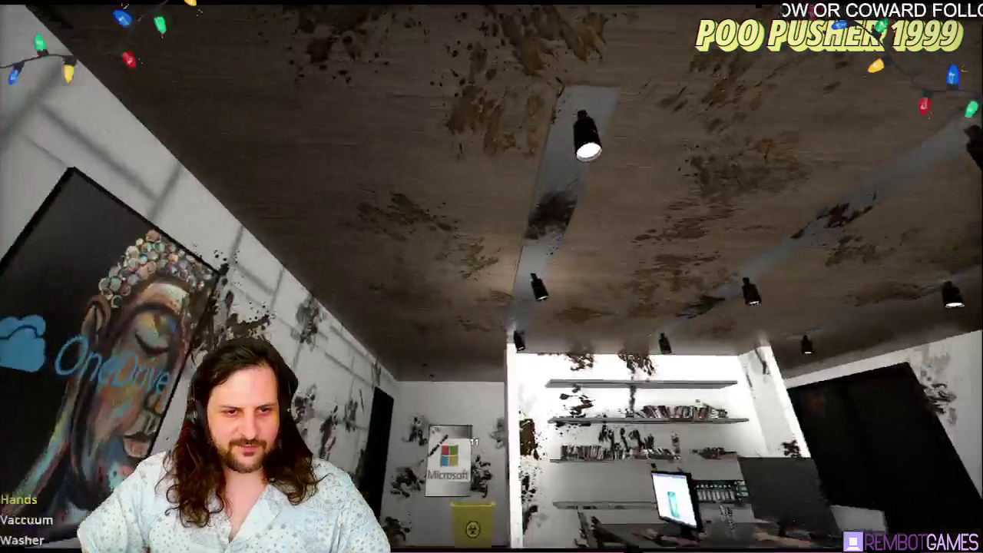
- Switch to the Washer and sweep water spray rightward across the stained wall
{"action": "scroll", "coordinate": [492, 277], "scroll_direction": "down", "scroll_amount": 2}
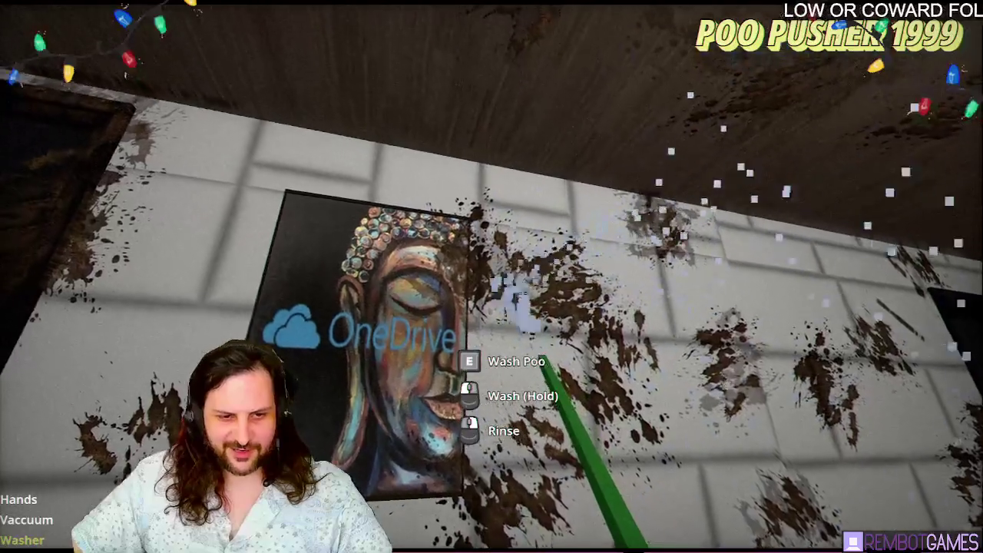
{"action": "left_click_drag", "start_coordinate": [492, 277], "coordinate": [445, 231]}
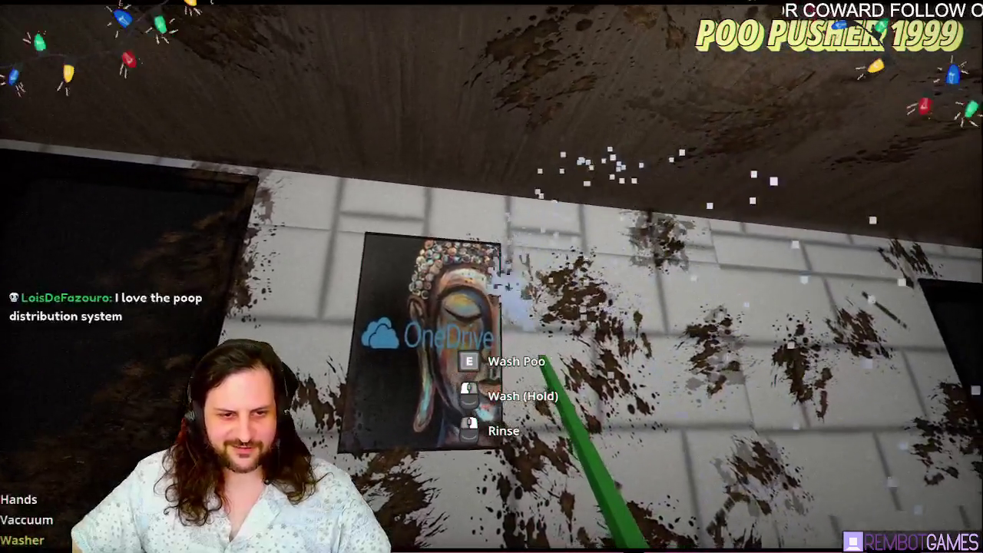
{"action": "mouse_move", "coordinate": [491, 277]}
{"action": "left_mouse_down"}
{"action": "mouse_move", "coordinate": [661, 315]}
{"action": "mouse_move", "coordinate": [883, 322]}
{"action": "mouse_move", "coordinate": [960, 307]}
{"action": "left_mouse_up"}
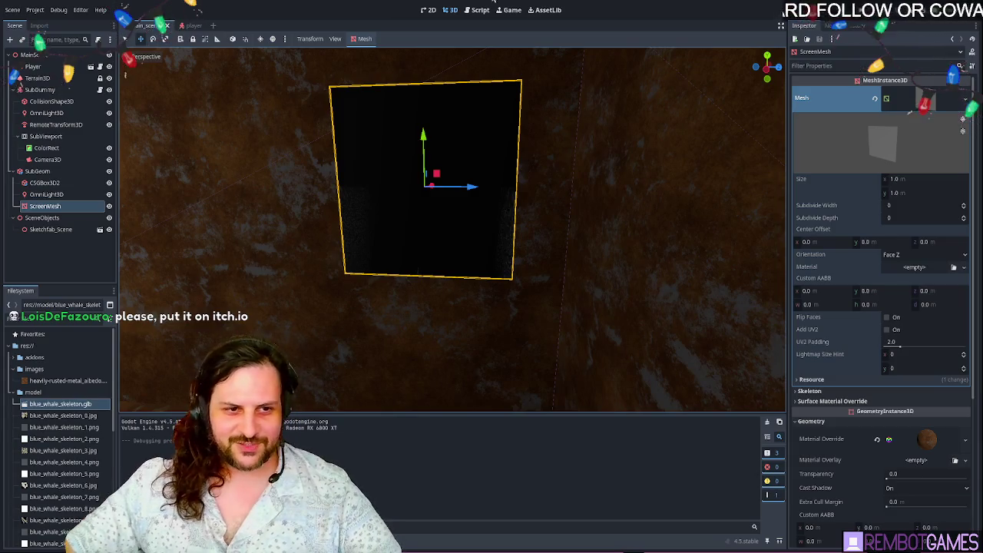
- Slide the ScreenMesh quad slightly sideways along Z, then orbit toward the room
{"action": "mouse_move", "coordinate": [479, 215]}
{"action": "left_mouse_down"}
{"action": "mouse_move", "coordinate": [529, 189]}
{"action": "mouse_move", "coordinate": [529, 224]}
{"action": "mouse_move", "coordinate": [362, 274]}
{"action": "left_mouse_up"}
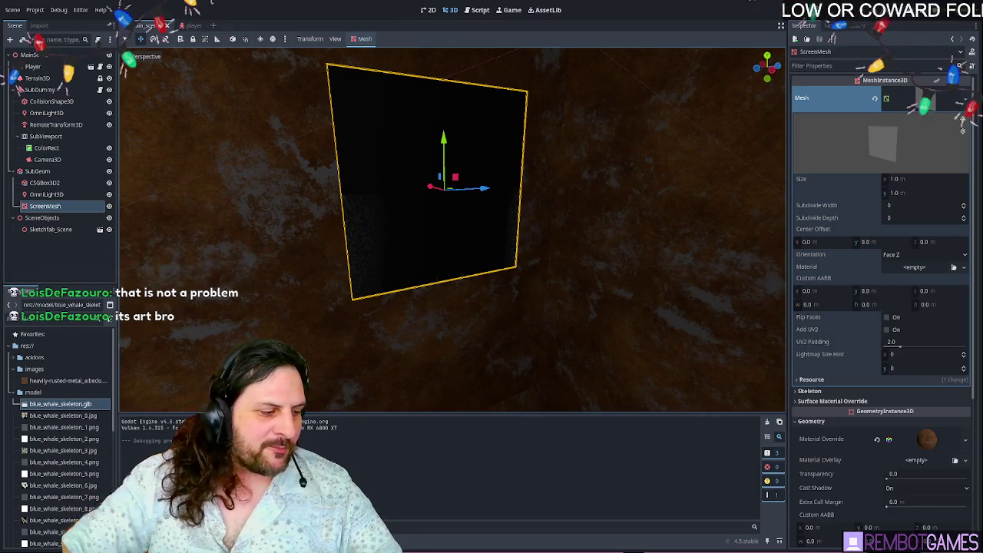
{"action": "mouse_move", "coordinate": [461, 292]}
{"action": "left_mouse_down"}
{"action": "mouse_move", "coordinate": [485, 288]}
{"action": "mouse_move", "coordinate": [446, 280]}
{"action": "left_mouse_up"}
{"action": "scroll", "coordinate": [386, 193], "scroll_direction": "up", "scroll_amount": 5}
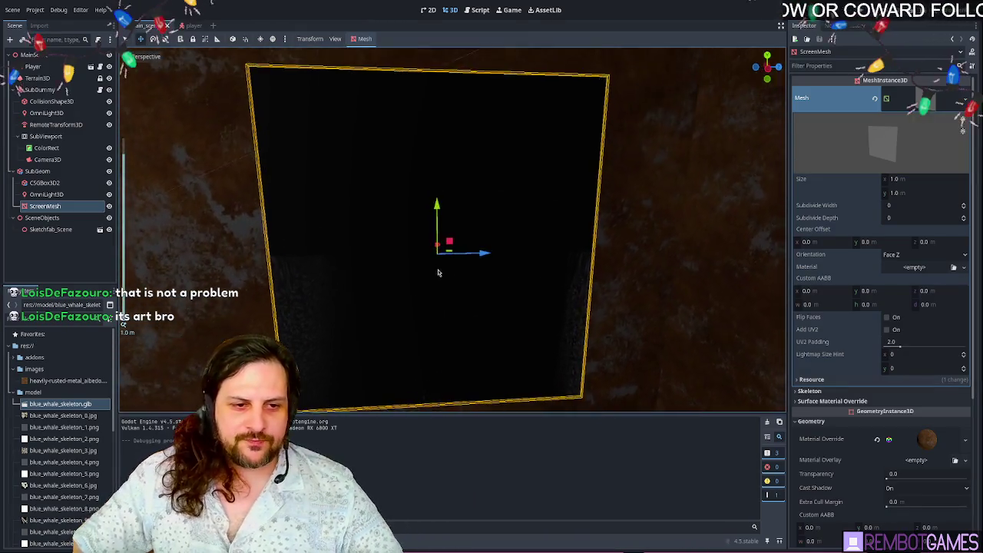
{"action": "scroll", "coordinate": [434, 273], "scroll_direction": "down", "scroll_amount": 4}
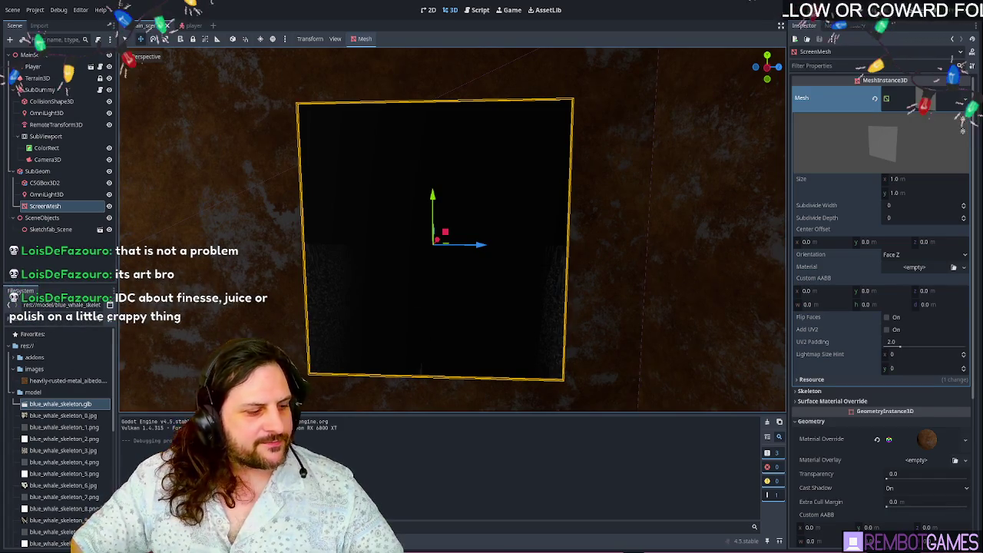
{"action": "mouse_move", "coordinate": [442, 253]}
{"action": "left_mouse_down"}
{"action": "mouse_move", "coordinate": [428, 380]}
{"action": "mouse_move", "coordinate": [418, 269]}
{"action": "mouse_move", "coordinate": [425, 259]}
{"action": "mouse_move", "coordinate": [486, 264]}
{"action": "mouse_move", "coordinate": [407, 223]}
{"action": "mouse_move", "coordinate": [511, 244]}
{"action": "mouse_move", "coordinate": [527, 226]}
{"action": "mouse_move", "coordinate": [459, 226]}
{"action": "mouse_move", "coordinate": [481, 243]}
{"action": "mouse_move", "coordinate": [389, 250]}
{"action": "mouse_move", "coordinate": [382, 214]}
{"action": "mouse_move", "coordinate": [261, 221]}
{"action": "mouse_move", "coordinate": [337, 217]}
{"action": "mouse_move", "coordinate": [332, 191]}
{"action": "mouse_move", "coordinate": [346, 231]}
{"action": "mouse_move", "coordinate": [476, 190]}
{"action": "mouse_move", "coordinate": [458, 192]}
{"action": "left_mouse_up"}
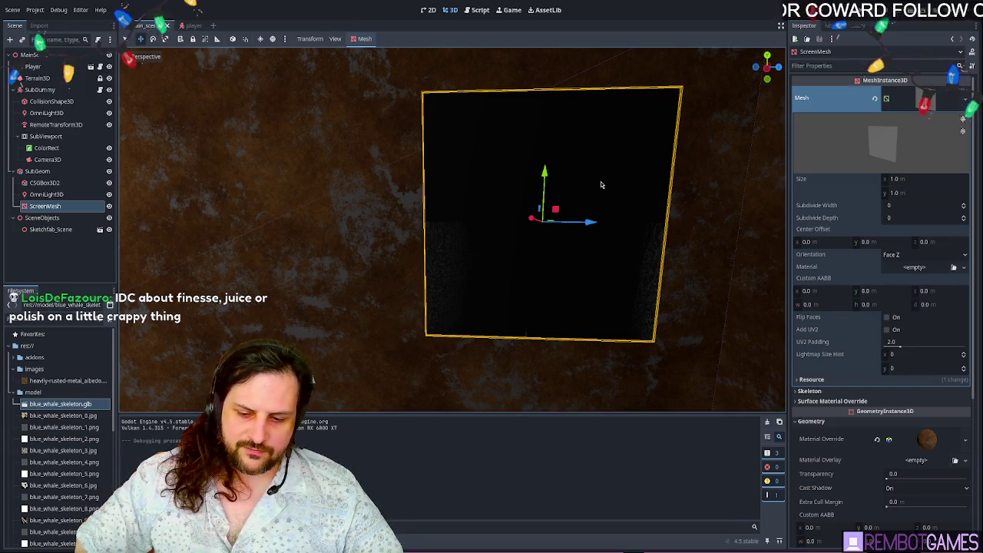
{"action": "left_click_drag", "start_coordinate": [588, 220], "coordinate": [561, 213]}
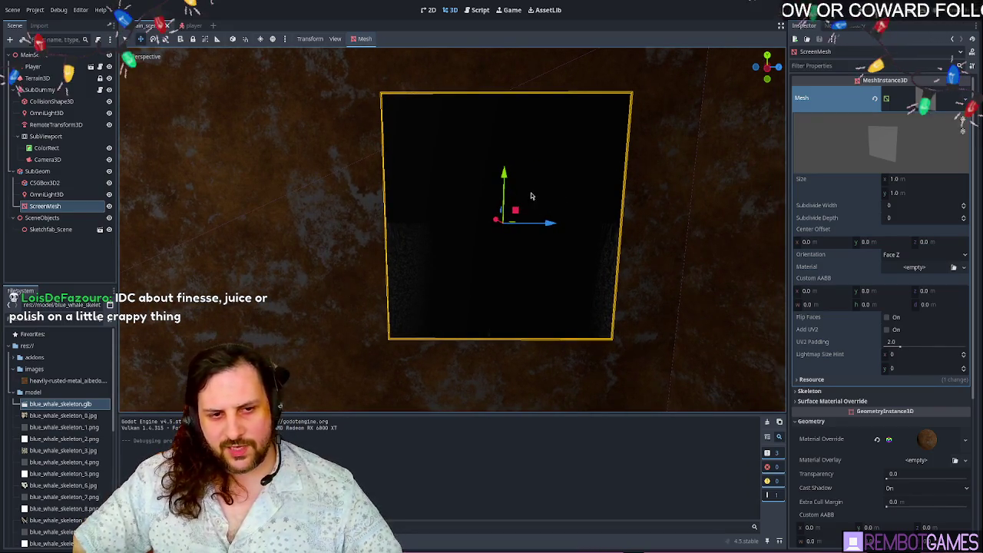
{"action": "scroll", "coordinate": [529, 226], "scroll_direction": "up", "scroll_amount": 3}
{"action": "scroll", "coordinate": [462, 287], "scroll_direction": "down", "scroll_amount": 5}
{"action": "mouse_move", "coordinate": [462, 287]}
{"action": "left_mouse_down"}
{"action": "mouse_move", "coordinate": [384, 302]}
{"action": "mouse_move", "coordinate": [553, 156]}
{"action": "mouse_move", "coordinate": [619, 223]}
{"action": "left_mouse_up"}
- Fly into the rusted room, deselect ScreenMesh and select the SubGeom node
{"action": "key", "text": "w"}
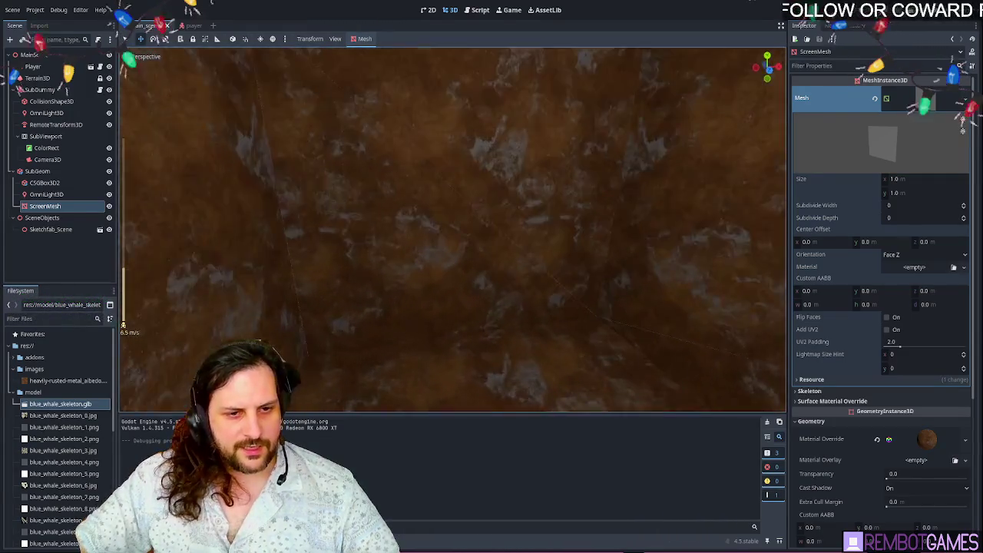
{"action": "left_click", "coordinate": [493, 298]}
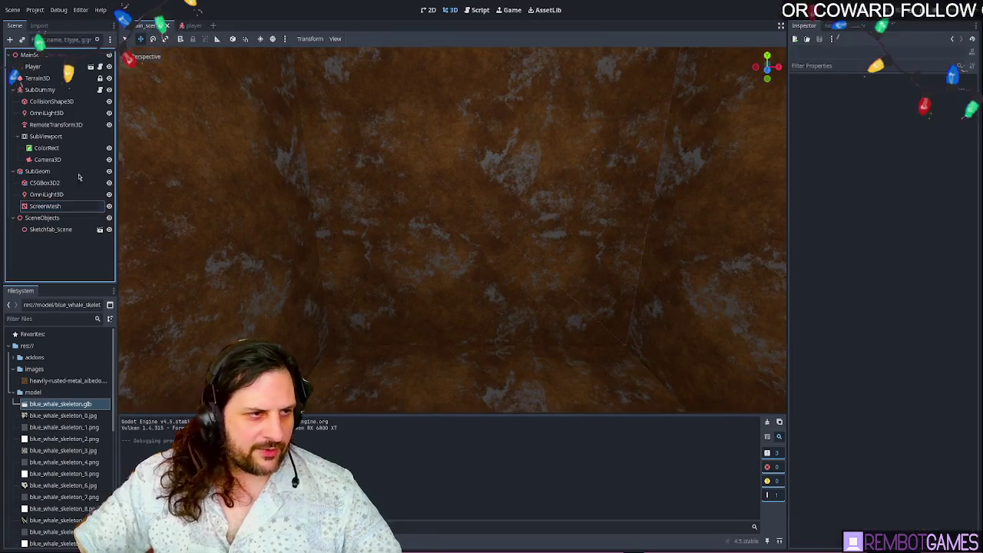
{"action": "left_click", "coordinate": [31, 55]}
{"action": "left_click", "coordinate": [71, 264]}
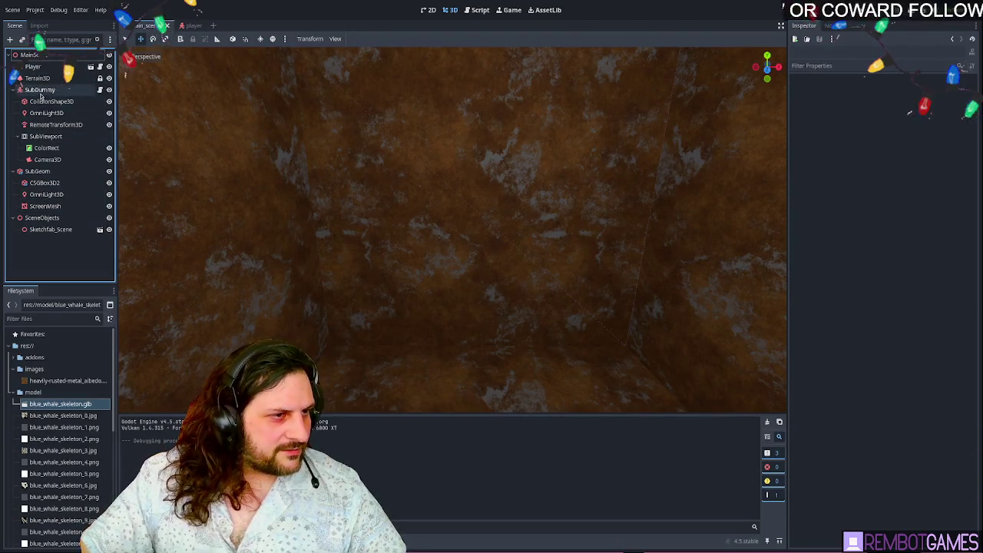
{"action": "left_click", "coordinate": [37, 170]}
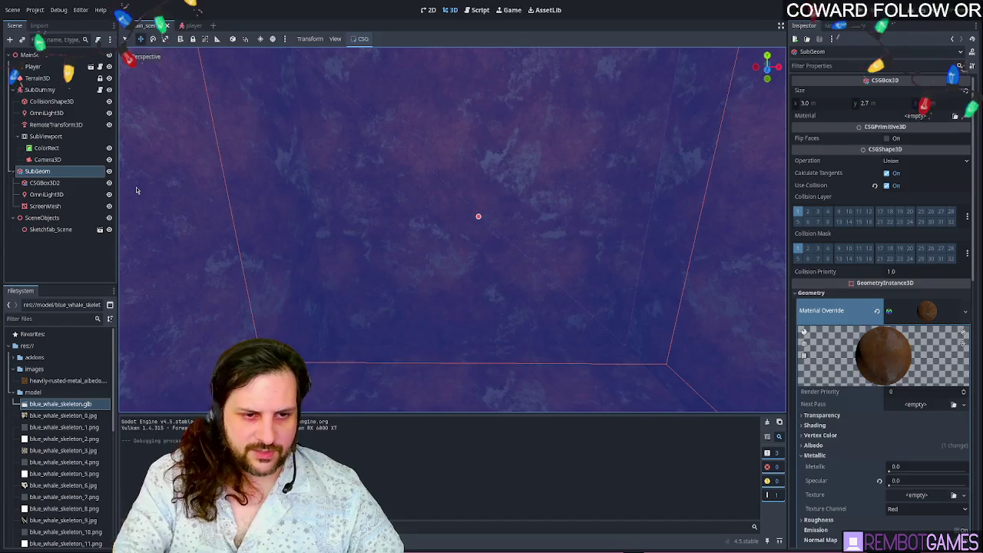
- Add a CSGBox3D child under SubGeom, centre it and lower it 0.7 units
{"action": "key", "text": "ctrl+a"}
{"action": "key", "text": "Return"}
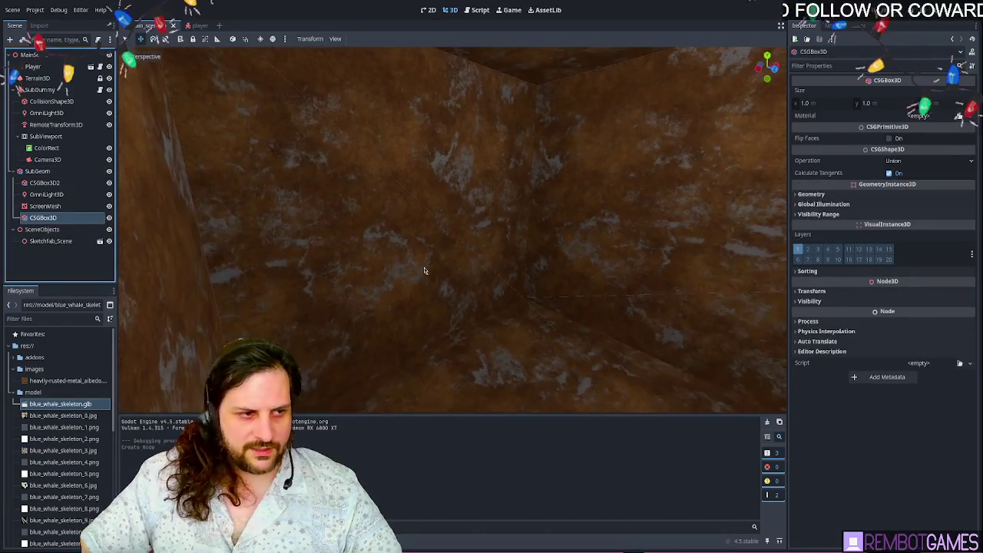
{"action": "key", "text": "f"}
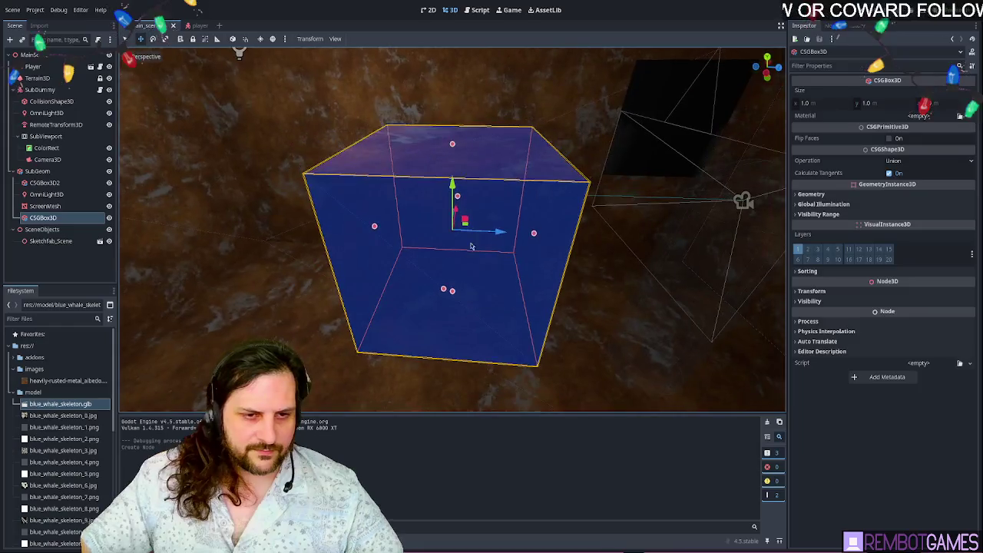
{"action": "mouse_move", "coordinate": [471, 246]}
{"action": "left_mouse_down"}
{"action": "mouse_move", "coordinate": [315, 219]}
{"action": "mouse_move", "coordinate": [493, 235]}
{"action": "mouse_move", "coordinate": [430, 230]}
{"action": "left_mouse_up"}
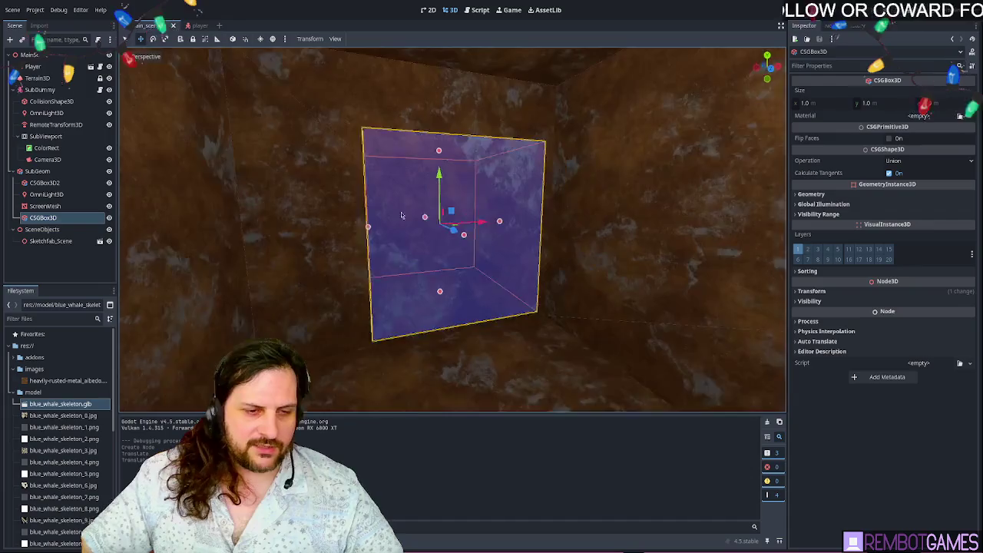
{"action": "left_click_drag", "start_coordinate": [443, 184], "coordinate": [455, 269]}
{"action": "key", "text": "f"}
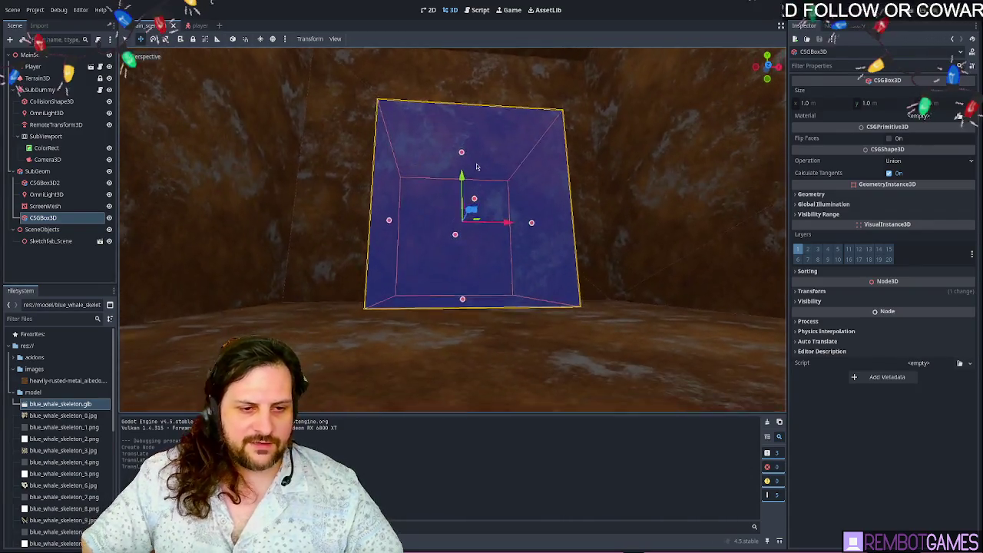
- Reduce the new box's height from 1.0 to 0.9
{"action": "key", "text": "g"}
{"action": "key", "text": "x"}
{"action": "key", "text": "y"}
{"action": "key", "text": "z"}
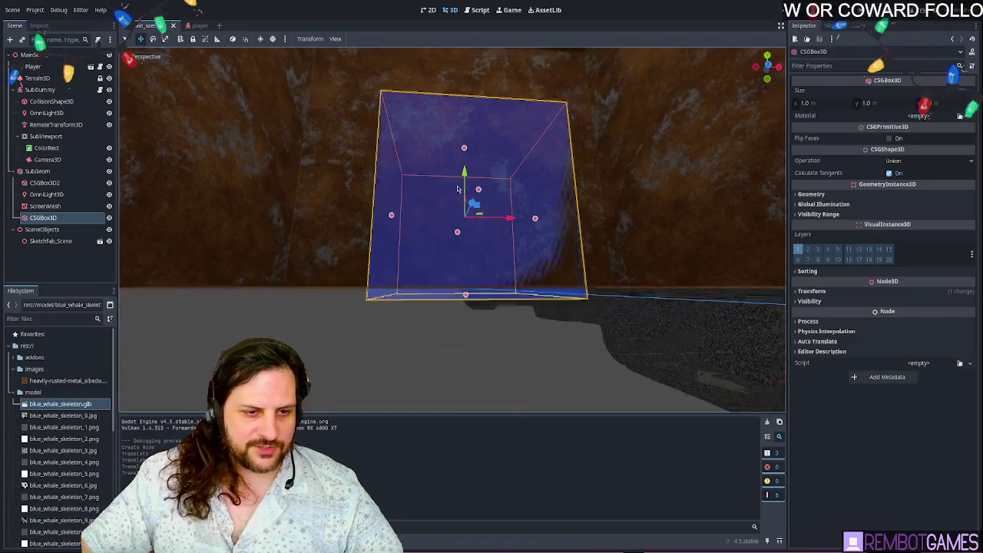
{"action": "key", "text": "Escape"}
{"action": "mouse_move", "coordinate": [469, 298]}
{"action": "left_mouse_down"}
{"action": "mouse_move", "coordinate": [464, 275]}
{"action": "mouse_move", "coordinate": [479, 336]}
{"action": "left_mouse_up"}
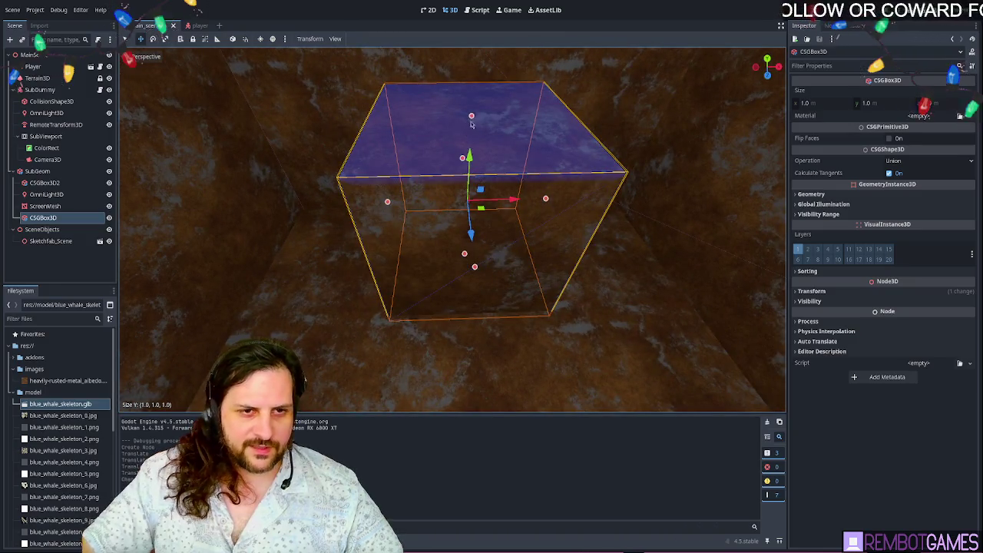
{"action": "left_click_drag", "start_coordinate": [471, 116], "coordinate": [471, 138]}
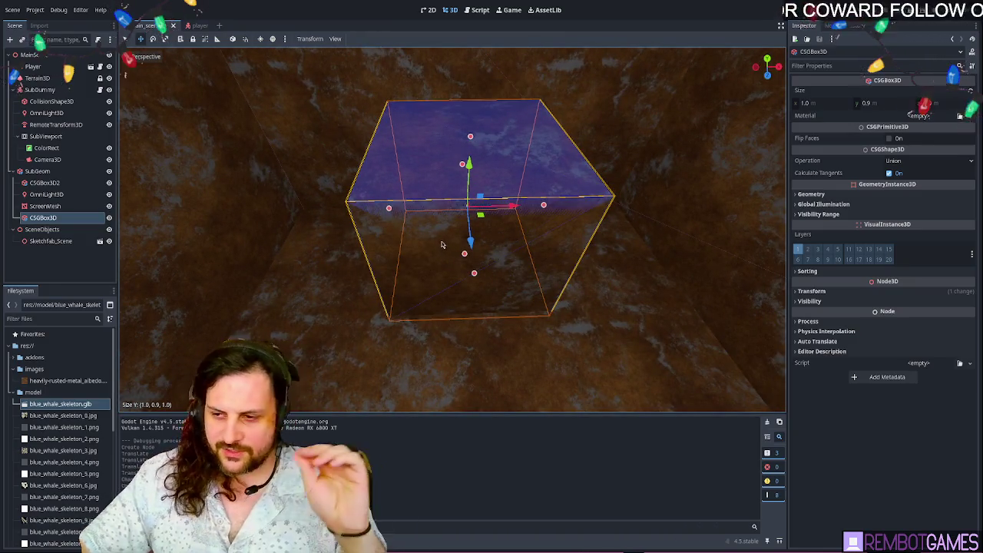
- Stretch the box wider into a long 3.0 × 0.8 × 1.0 slab
{"action": "mouse_move", "coordinate": [430, 229]}
{"action": "left_mouse_down"}
{"action": "mouse_move", "coordinate": [544, 184]}
{"action": "mouse_move", "coordinate": [555, 192]}
{"action": "mouse_move", "coordinate": [515, 220]}
{"action": "mouse_move", "coordinate": [525, 219]}
{"action": "left_mouse_up"}
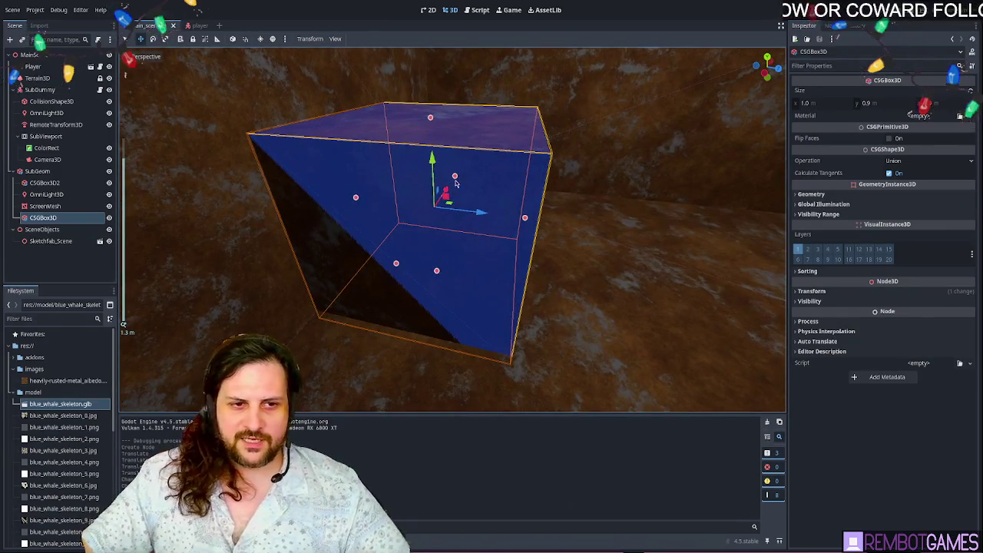
{"action": "key", "text": "e"}
{"action": "left_click_drag", "start_coordinate": [455, 182], "coordinate": [421, 182]}
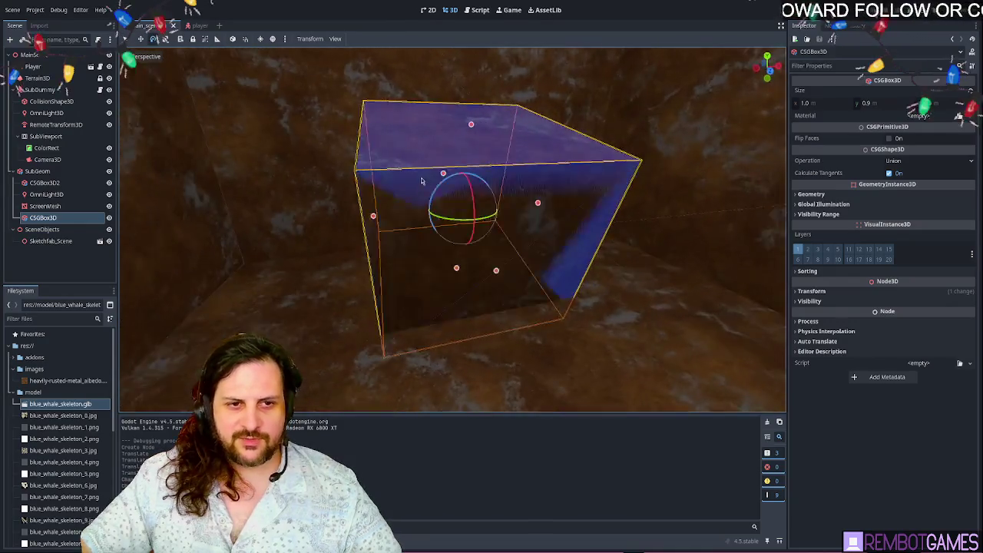
{"action": "scroll", "coordinate": [421, 181], "scroll_direction": "down", "scroll_amount": 3}
{"action": "scroll", "coordinate": [461, 215], "scroll_direction": "up", "scroll_amount": 3}
{"action": "mouse_move", "coordinate": [461, 215]}
{"action": "left_mouse_down"}
{"action": "mouse_move", "coordinate": [536, 251]}
{"action": "mouse_move", "coordinate": [612, 220]}
{"action": "mouse_move", "coordinate": [487, 207]}
{"action": "mouse_move", "coordinate": [566, 312]}
{"action": "mouse_move", "coordinate": [508, 303]}
{"action": "mouse_move", "coordinate": [319, 216]}
{"action": "mouse_move", "coordinate": [322, 230]}
{"action": "mouse_move", "coordinate": [409, 240]}
{"action": "mouse_move", "coordinate": [538, 219]}
{"action": "mouse_move", "coordinate": [461, 149]}
{"action": "mouse_move", "coordinate": [389, 218]}
{"action": "mouse_move", "coordinate": [375, 189]}
{"action": "mouse_move", "coordinate": [172, 180]}
{"action": "mouse_move", "coordinate": [492, 191]}
{"action": "left_mouse_up"}
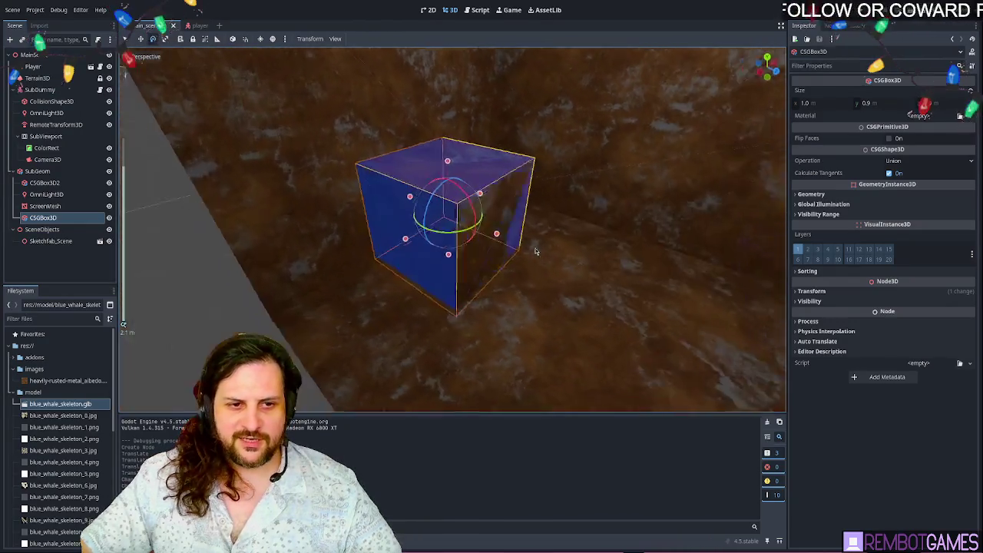
- Drag the CSGBox3D slab out of SubGeom so it turns grey, then reselect it
{"action": "left_click", "coordinate": [37, 171]}
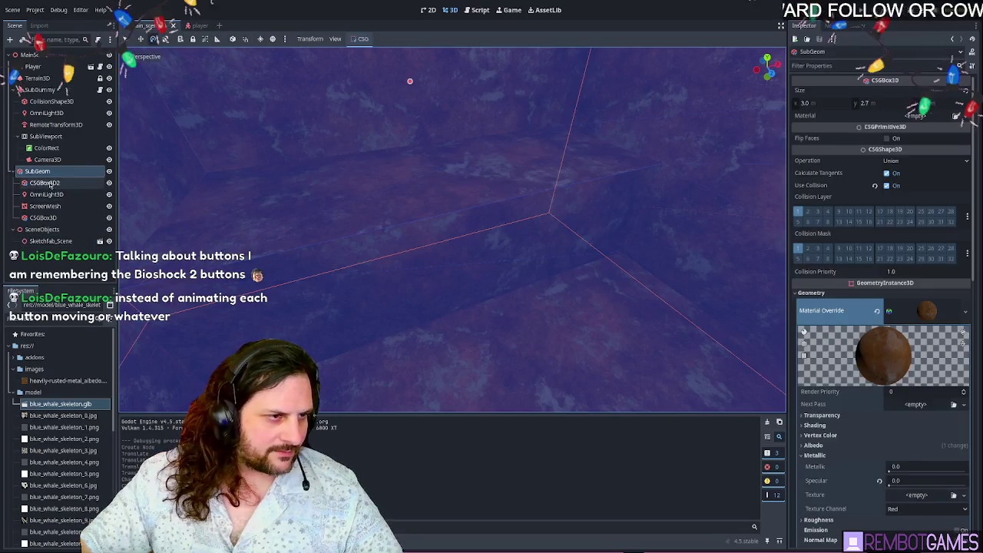
{"action": "left_click", "coordinate": [373, 262]}
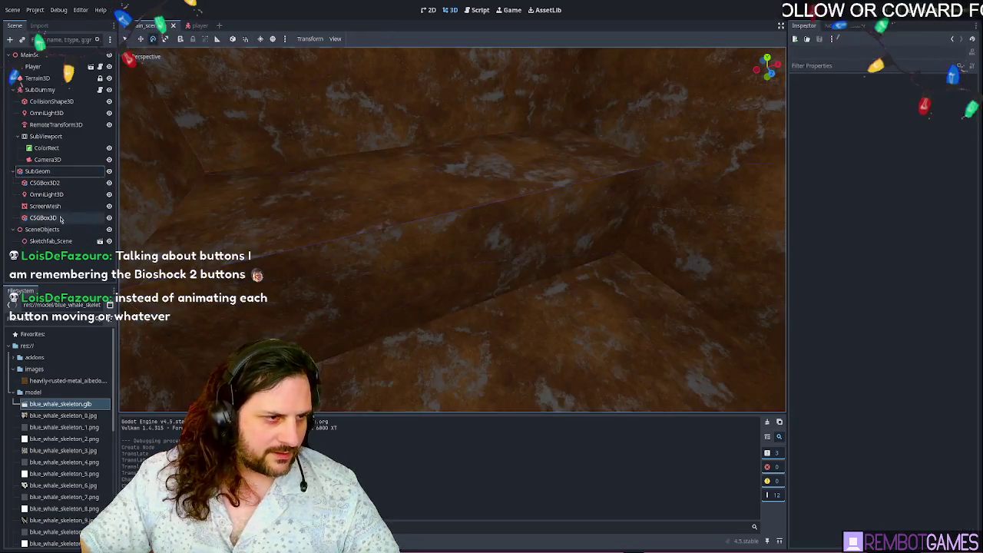
{"action": "mouse_move", "coordinate": [46, 218]}
{"action": "left_mouse_down"}
{"action": "mouse_move", "coordinate": [48, 175]}
{"action": "mouse_move", "coordinate": [54, 227]}
{"action": "left_mouse_up"}
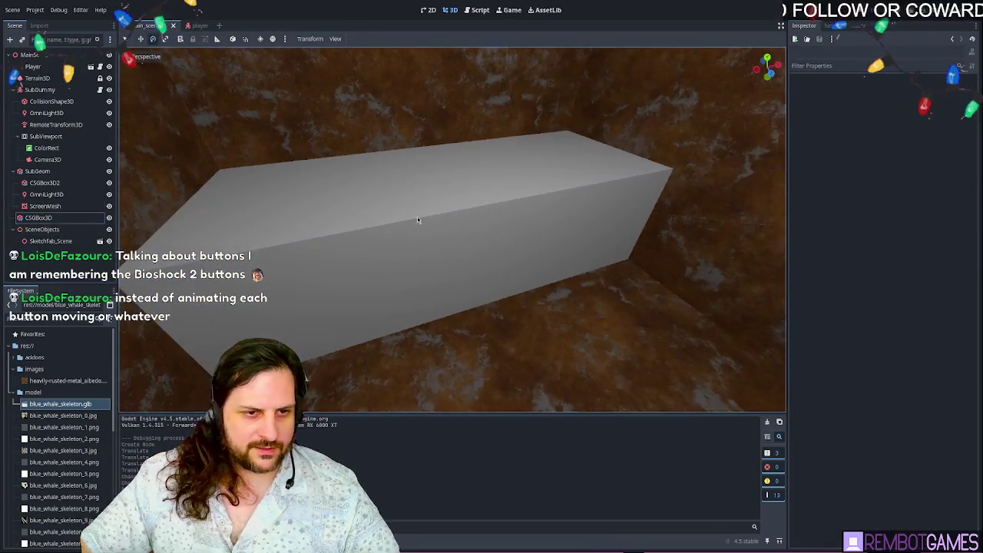
{"action": "left_click", "coordinate": [466, 214]}
{"action": "left_click", "coordinate": [467, 213]}
{"action": "left_click_drag", "start_coordinate": [467, 213], "coordinate": [460, 202]}
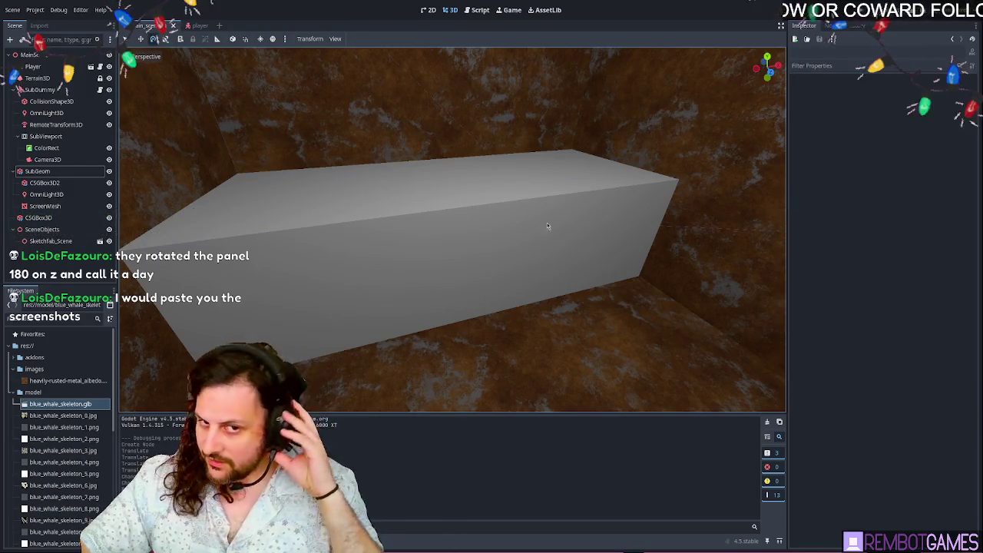
{"action": "mouse_move", "coordinate": [547, 225]}
{"action": "left_mouse_down"}
{"action": "mouse_move", "coordinate": [541, 216]}
{"action": "mouse_move", "coordinate": [411, 196]}
{"action": "mouse_move", "coordinate": [400, 211]}
{"action": "mouse_move", "coordinate": [361, 215]}
{"action": "left_mouse_up"}
{"action": "left_click", "coordinate": [40, 218]}
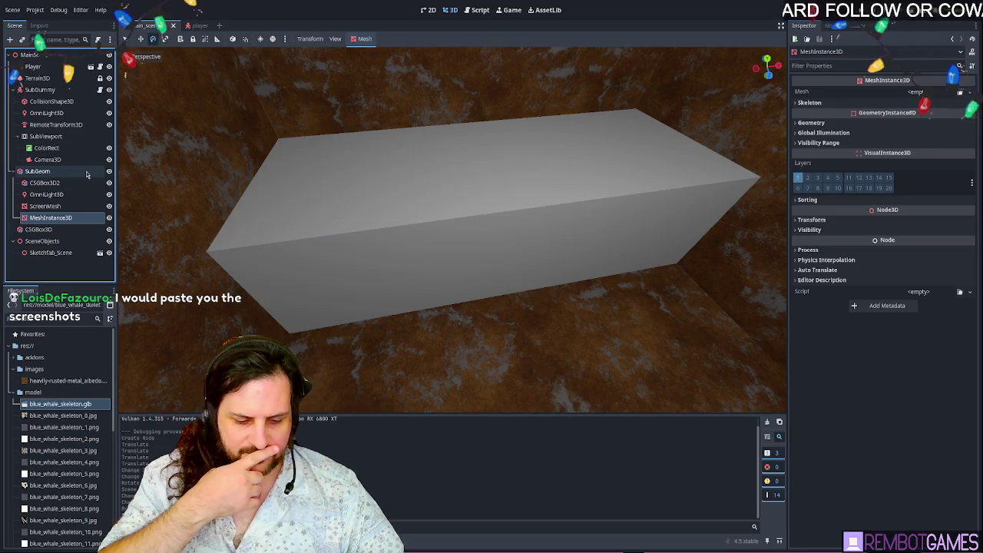
- Add a StaticBody3D child to MeshInstance3D, then delete it again
{"action": "key", "text": "ctrl+v"}
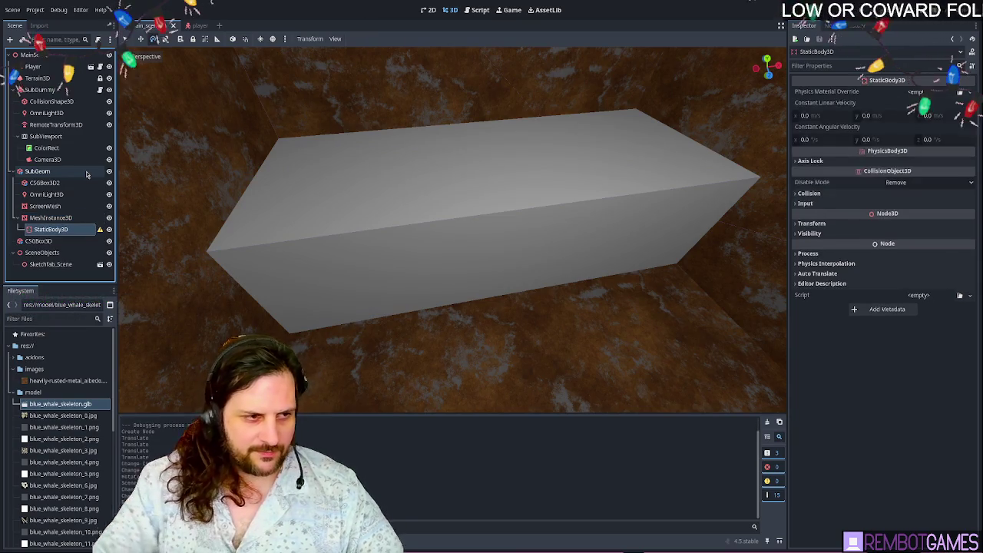
{"action": "left_click", "coordinate": [69, 218]}
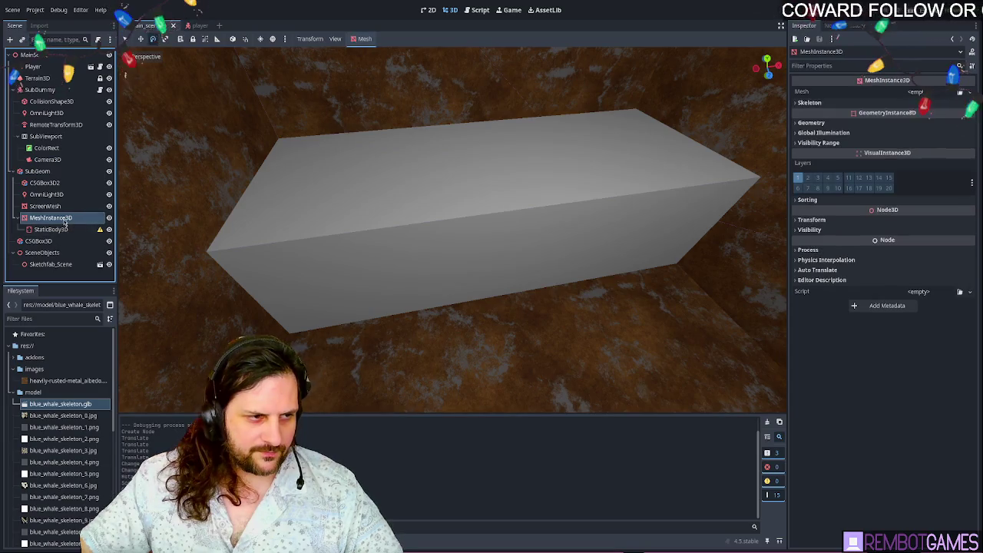
{"action": "left_click", "coordinate": [50, 229]}
{"action": "key", "text": "Delete"}
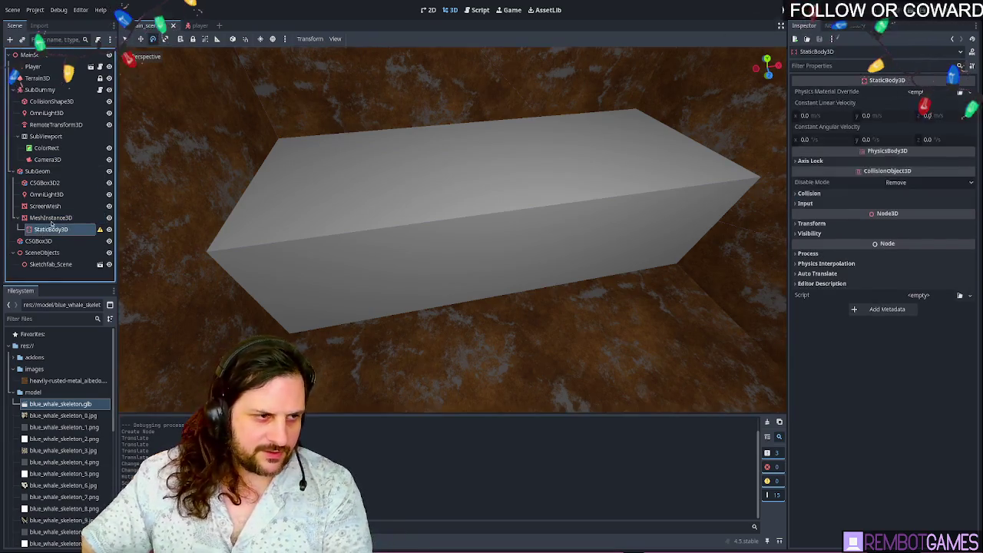
{"action": "key", "text": "Return"}
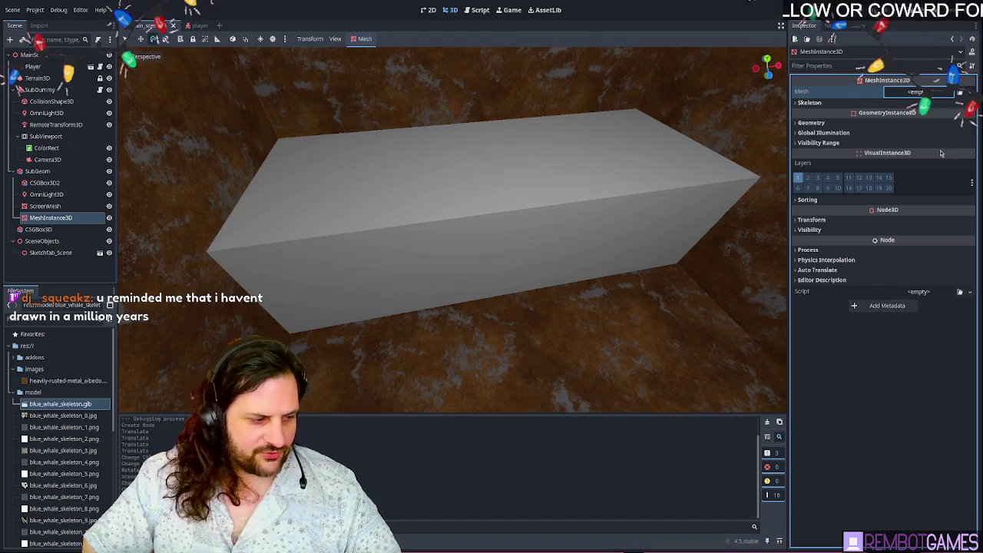
- Assign a new BoxMesh to MeshInstance3D and slide the cube along Z toward the slab
{"action": "key", "text": "f"}
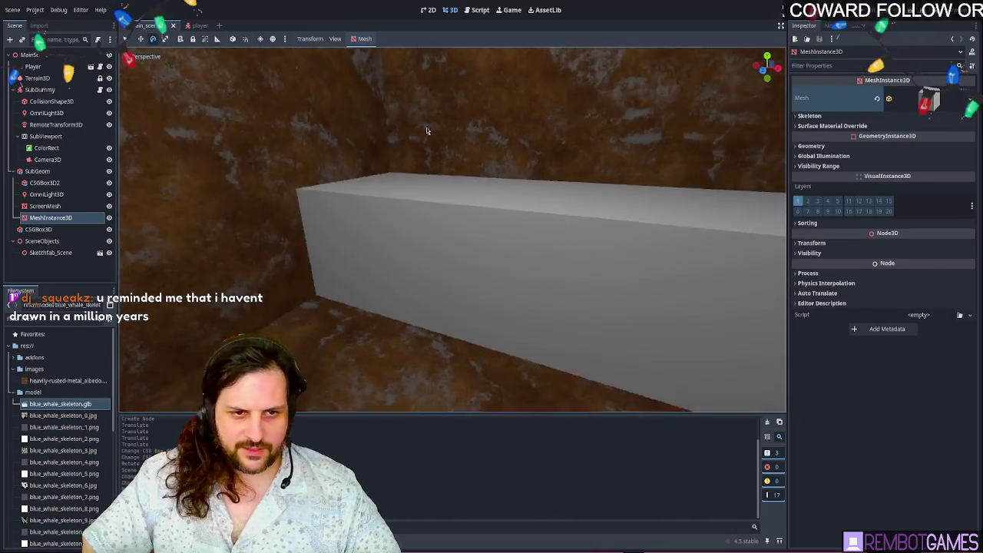
{"action": "key", "text": "w"}
{"action": "scroll", "coordinate": [476, 227], "scroll_direction": "down", "scroll_amount": 5}
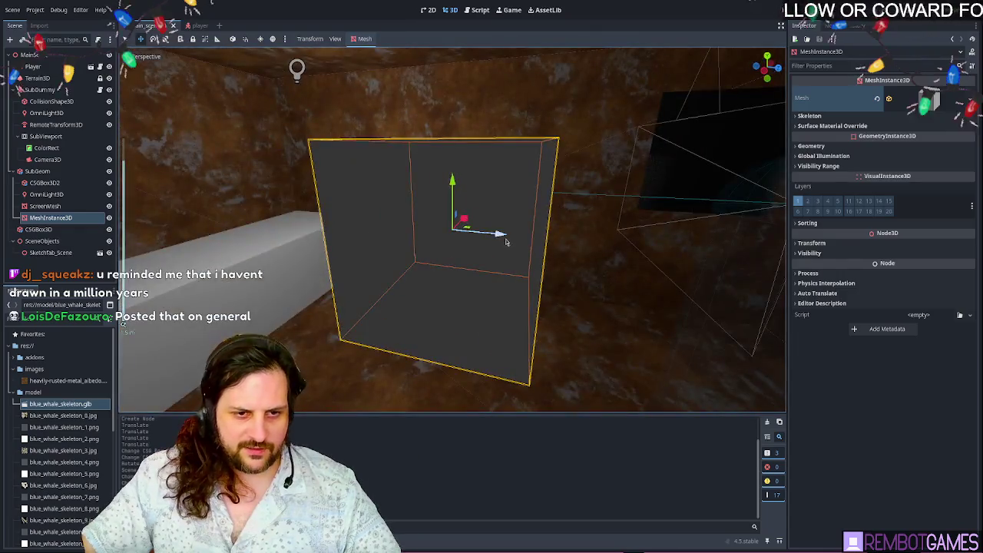
{"action": "left_click_drag", "start_coordinate": [505, 242], "coordinate": [189, 206]}
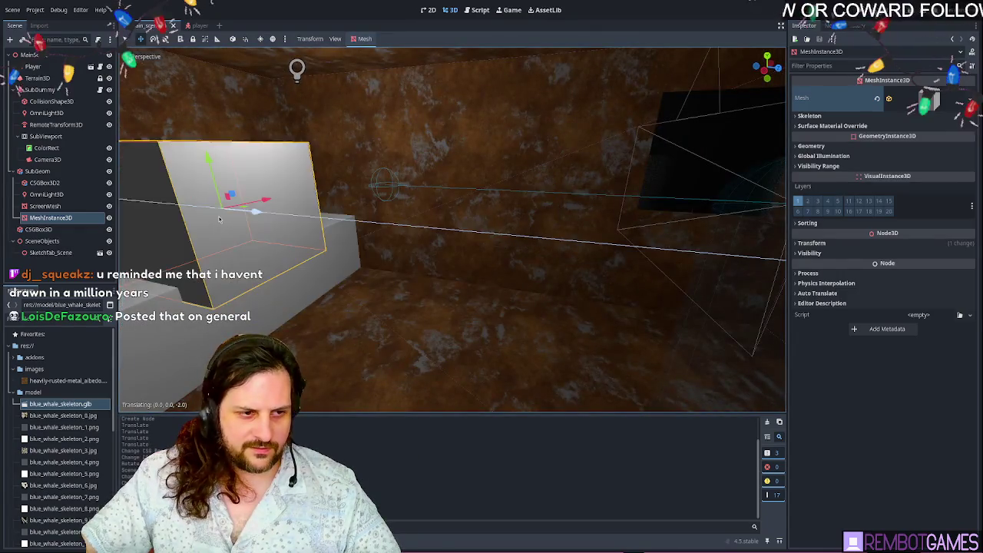
{"action": "key", "text": "f"}
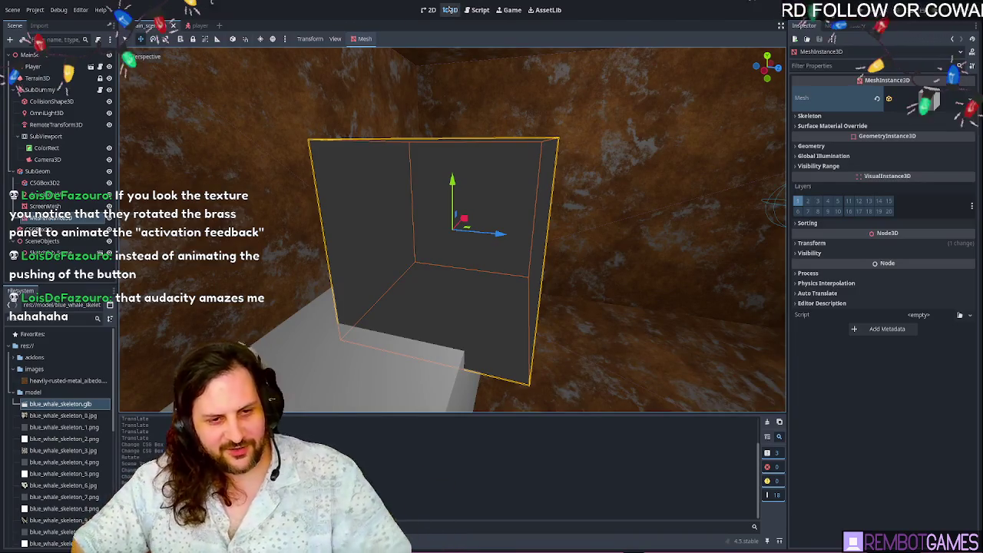
{"action": "mouse_move", "coordinate": [415, 129]}
{"action": "left_mouse_down"}
{"action": "mouse_move", "coordinate": [432, 133]}
{"action": "mouse_move", "coordinate": [435, 147]}
{"action": "left_mouse_up"}
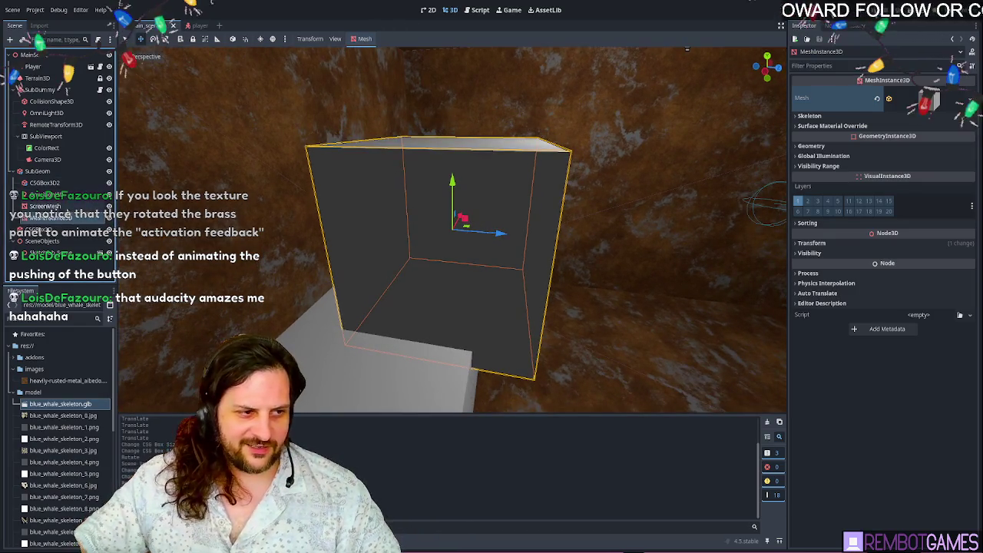
- Set the box mesh size to 0.1 × 0.05 × 0.1 m
{"action": "left_click", "coordinate": [929, 100]}
{"action": "left_click", "coordinate": [929, 100]}
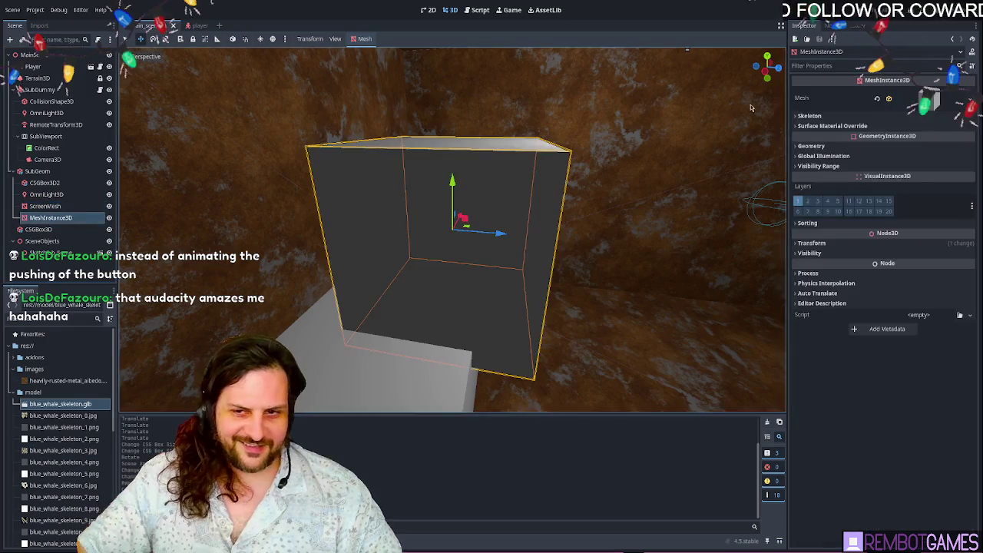
{"action": "left_click", "coordinate": [935, 100]}
{"action": "left_click", "coordinate": [818, 191]}
{"action": "type", "text": "0."}
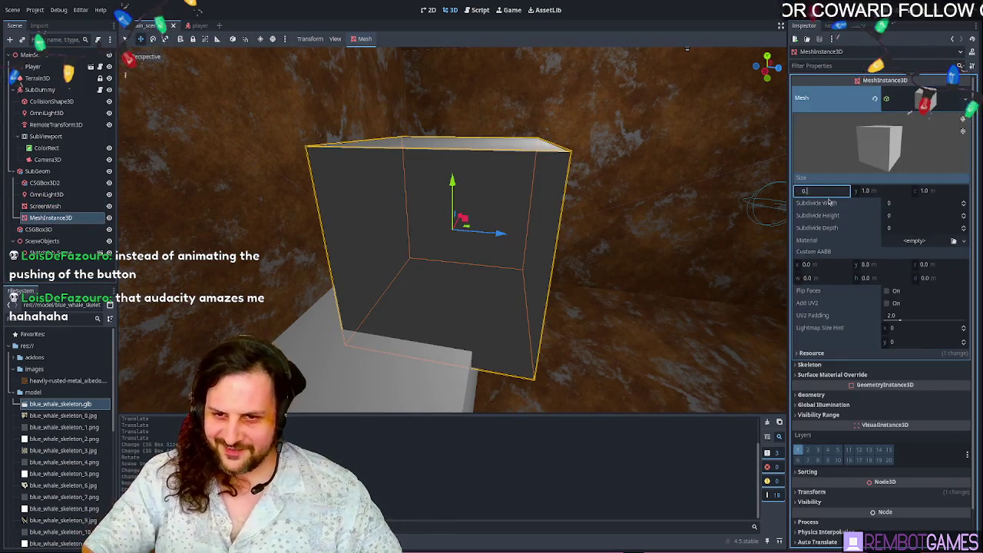
{"action": "type", "text": "1"}
{"action": "key", "text": "Tab"}
{"action": "type", "text": "0"}
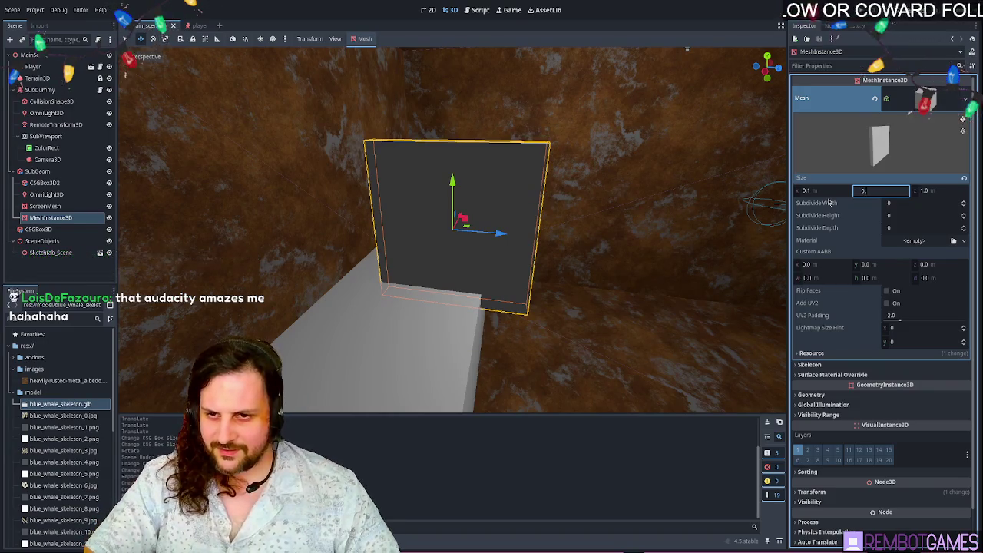
{"action": "type", "text": ".05"}
{"action": "key", "text": "Tab"}
{"action": "type", "text": "0.1"}
{"action": "key", "text": "Return"}
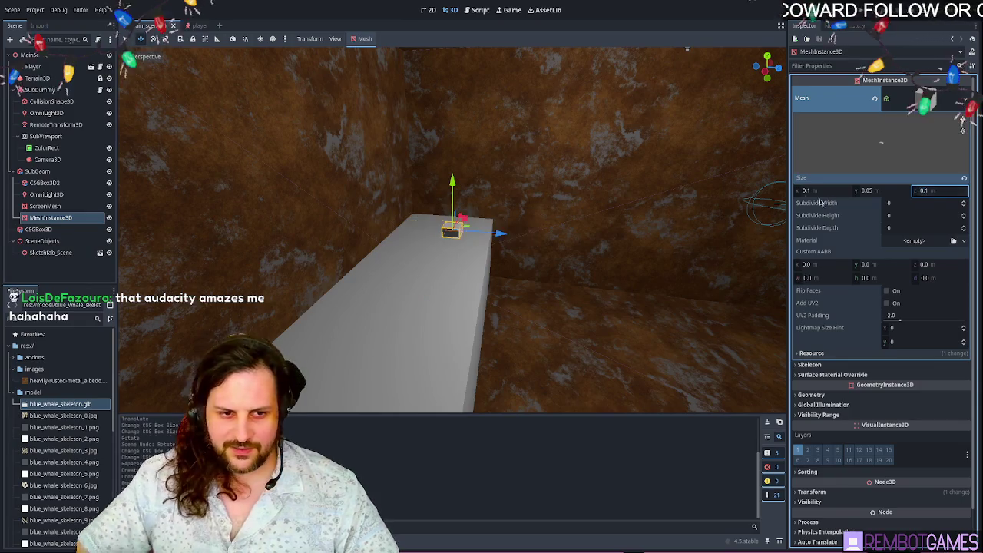
- Move the small box along the X axis after cancelling a stray move
{"action": "mouse_move", "coordinate": [431, 253]}
{"action": "left_mouse_down"}
{"action": "mouse_move", "coordinate": [492, 230]}
{"action": "mouse_move", "coordinate": [522, 258]}
{"action": "left_mouse_up"}
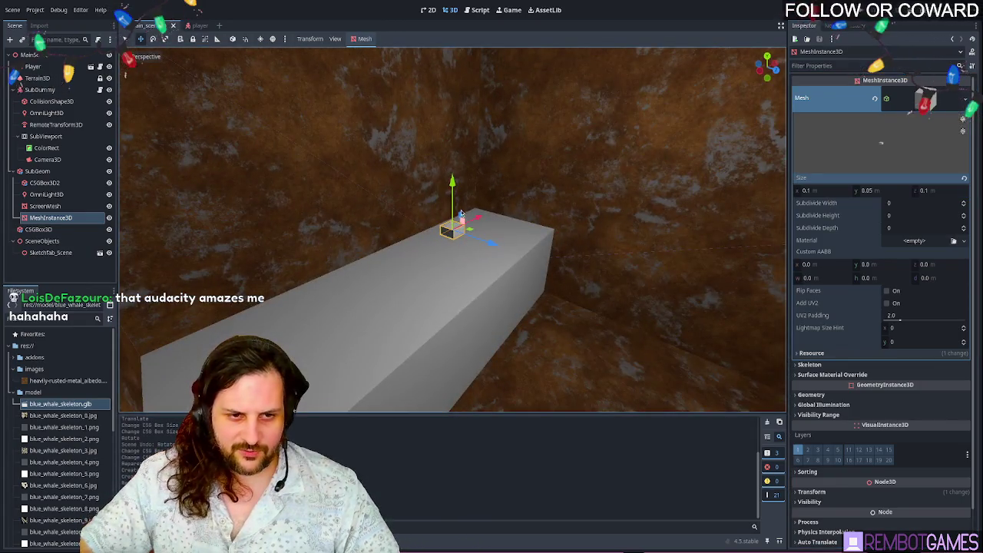
{"action": "mouse_move", "coordinate": [460, 210]}
{"action": "left_mouse_down"}
{"action": "mouse_move", "coordinate": [455, 233]}
{"action": "mouse_move", "coordinate": [356, 312]}
{"action": "mouse_move", "coordinate": [346, 262]}
{"action": "mouse_move", "coordinate": [376, 229]}
{"action": "mouse_move", "coordinate": [491, 313]}
{"action": "mouse_move", "coordinate": [518, 239]}
{"action": "mouse_move", "coordinate": [570, 227]}
{"action": "left_mouse_up"}
{"action": "right_click", "coordinate": [518, 240]}
{"action": "key", "text": "g"}
{"action": "key", "text": "x"}
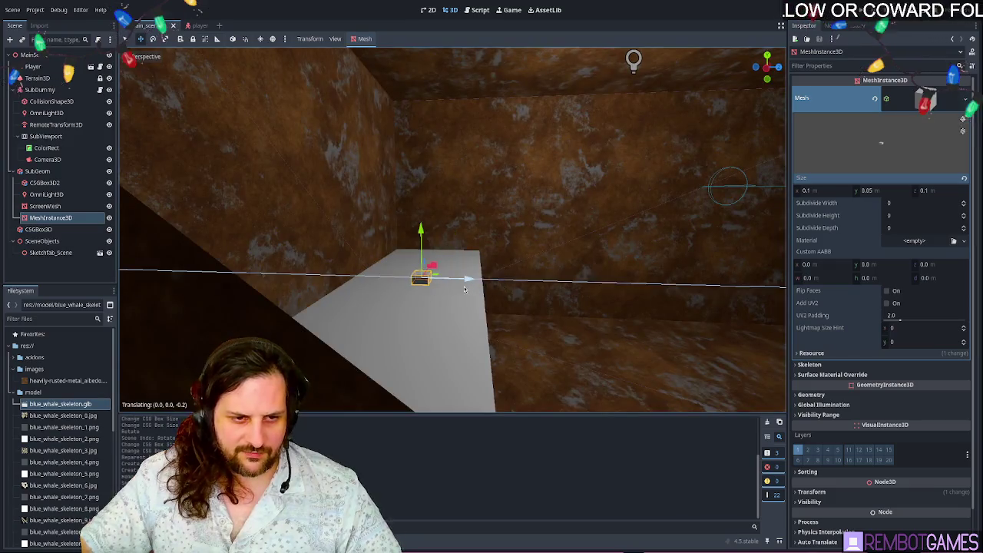
{"action": "key", "text": "Escape"}
{"action": "key", "text": "g"}
{"action": "key", "text": "x"}
{"action": "left_click", "coordinate": [416, 246]}
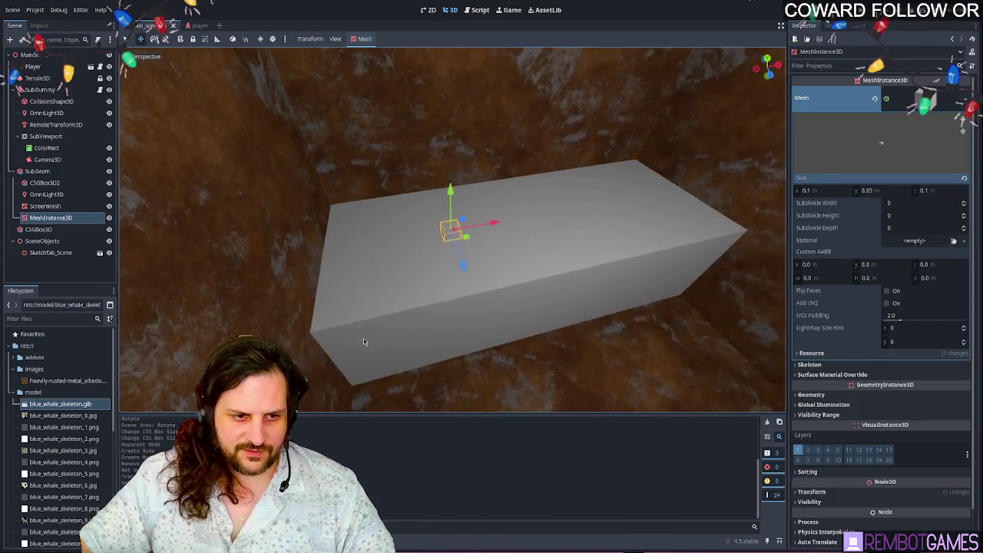
- Raise the small box vertically until it sits on top of the slab
{"action": "scroll", "coordinate": [363, 338], "scroll_direction": "up", "scroll_amount": 5}
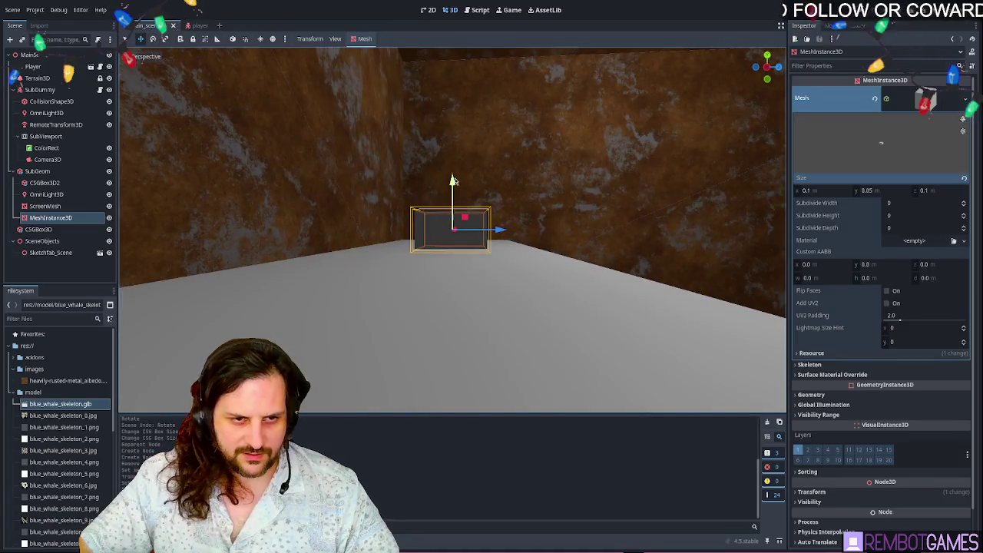
{"action": "key", "text": "g"}
{"action": "key", "text": "y"}
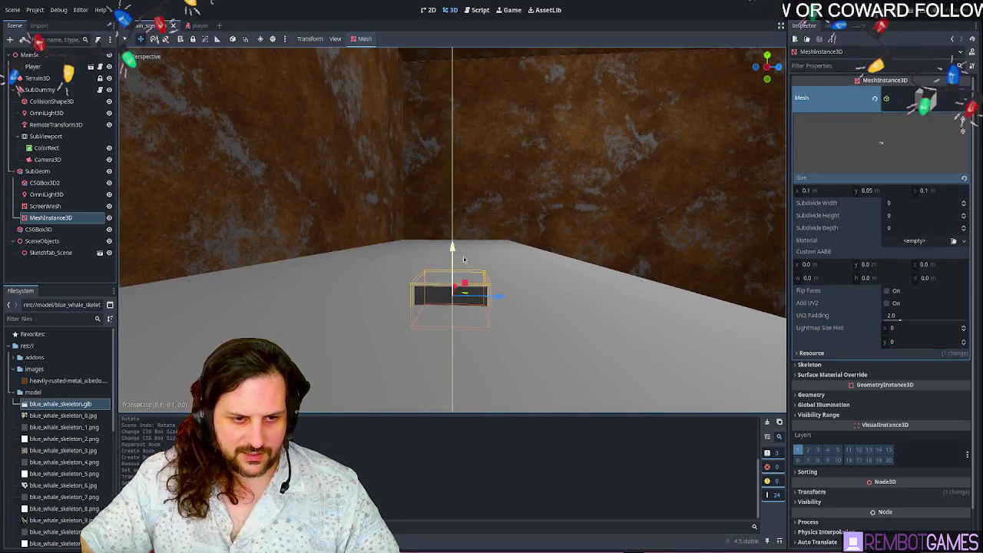
{"action": "left_click", "coordinate": [463, 257]}
{"action": "mouse_move", "coordinate": [463, 256]}
{"action": "left_mouse_down"}
{"action": "mouse_move", "coordinate": [538, 281]}
{"action": "mouse_move", "coordinate": [467, 278]}
{"action": "left_mouse_up"}
{"action": "key", "text": "KP_1"}
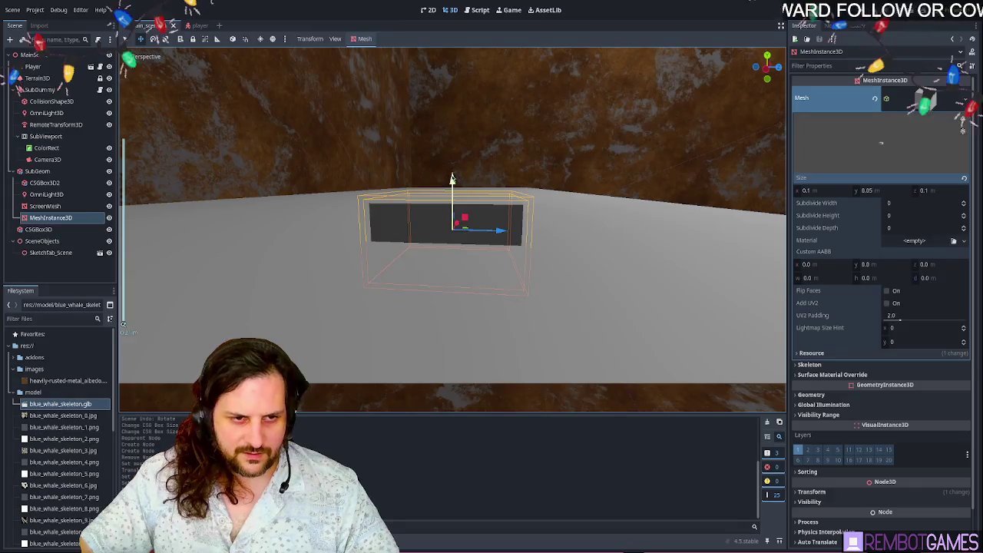
{"action": "key", "text": "g"}
{"action": "key", "text": "y"}
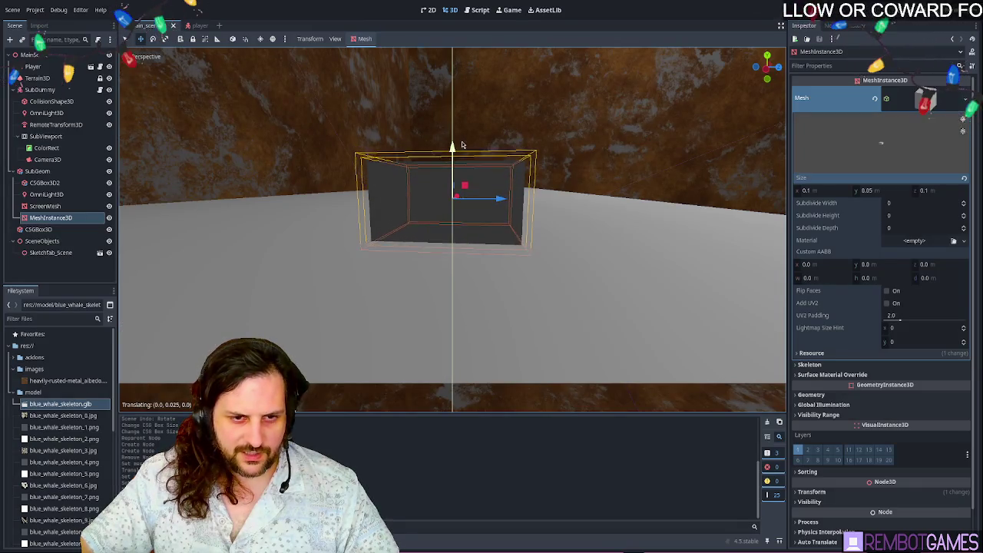
{"action": "left_click", "coordinate": [464, 145]}
{"action": "mouse_move", "coordinate": [464, 145]}
{"action": "left_mouse_down"}
{"action": "mouse_move", "coordinate": [491, 231]}
{"action": "mouse_move", "coordinate": [522, 251]}
{"action": "mouse_move", "coordinate": [519, 291]}
{"action": "left_mouse_up"}
{"action": "scroll", "coordinate": [528, 270], "scroll_direction": "up", "scroll_amount": 2}
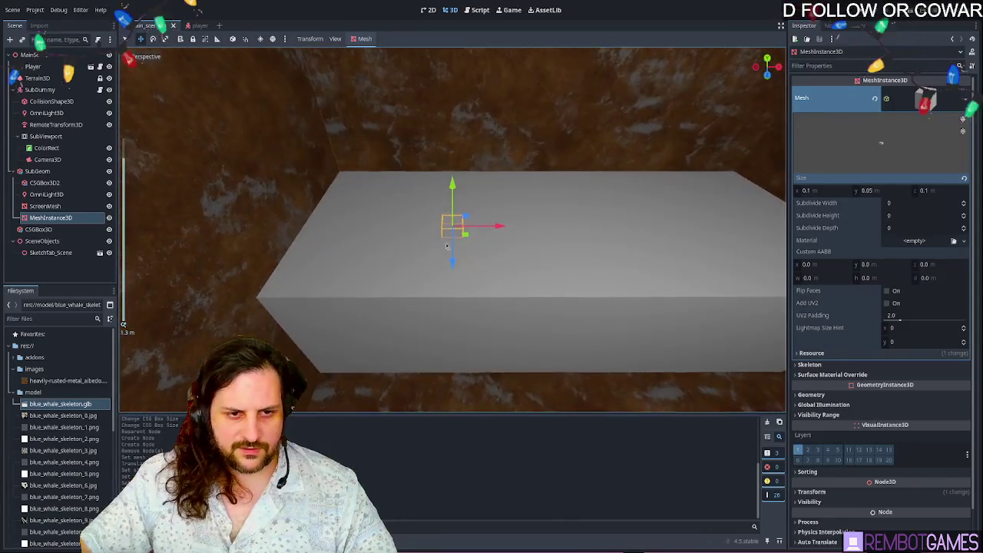
- Resize the box to 0.2 × 0.05 × 0.2 and slide it left and forward on the slab
{"action": "left_click", "coordinate": [823, 189]}
{"action": "left_click", "coordinate": [828, 191]}
{"action": "type", "text": "2"}
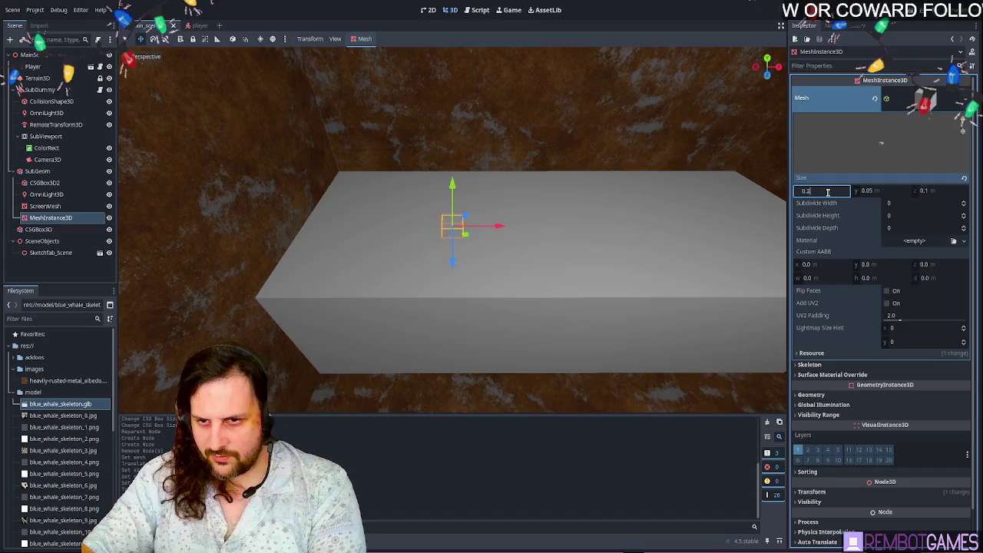
{"action": "left_click", "coordinate": [943, 193]}
{"action": "type", "text": "0.2"}
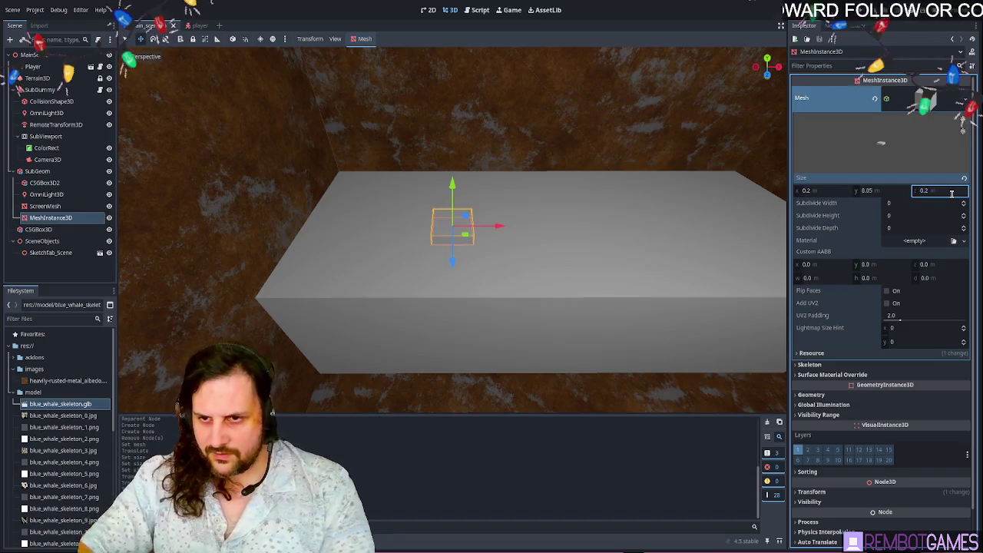
{"action": "mouse_move", "coordinate": [599, 238]}
{"action": "left_mouse_down"}
{"action": "mouse_move", "coordinate": [553, 245]}
{"action": "mouse_move", "coordinate": [697, 219]}
{"action": "mouse_move", "coordinate": [553, 229]}
{"action": "mouse_move", "coordinate": [386, 317]}
{"action": "mouse_move", "coordinate": [493, 234]}
{"action": "left_mouse_up"}
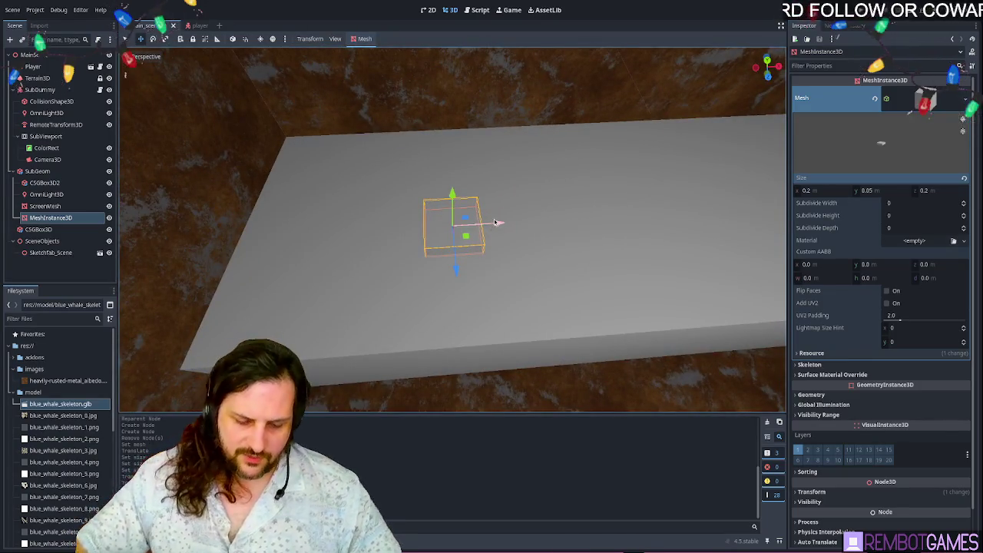
{"action": "mouse_move", "coordinate": [456, 267]}
{"action": "left_mouse_down"}
{"action": "mouse_move", "coordinate": [466, 319]}
{"action": "mouse_move", "coordinate": [464, 295]}
{"action": "left_mouse_up"}
{"action": "mouse_move", "coordinate": [491, 245]}
{"action": "left_mouse_down"}
{"action": "mouse_move", "coordinate": [373, 258]}
{"action": "mouse_move", "coordinate": [431, 254]}
{"action": "left_mouse_up"}
- Change the check to 'if col_shape is StaticBody3D:' and add a nested col_shape.get_parent() check
{"action": "left_click", "coordinate": [73, 219]}
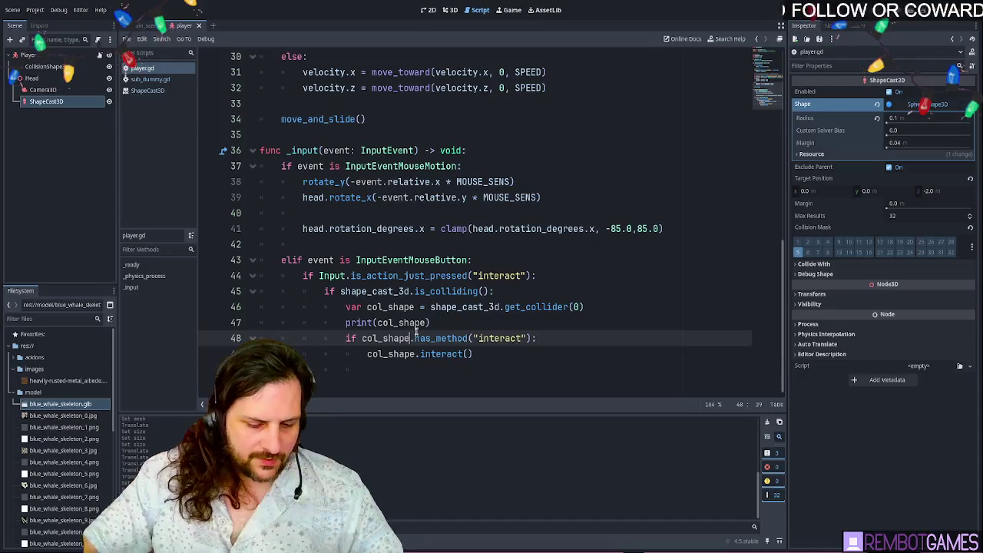
{"action": "type", "text": "is StaticB"}
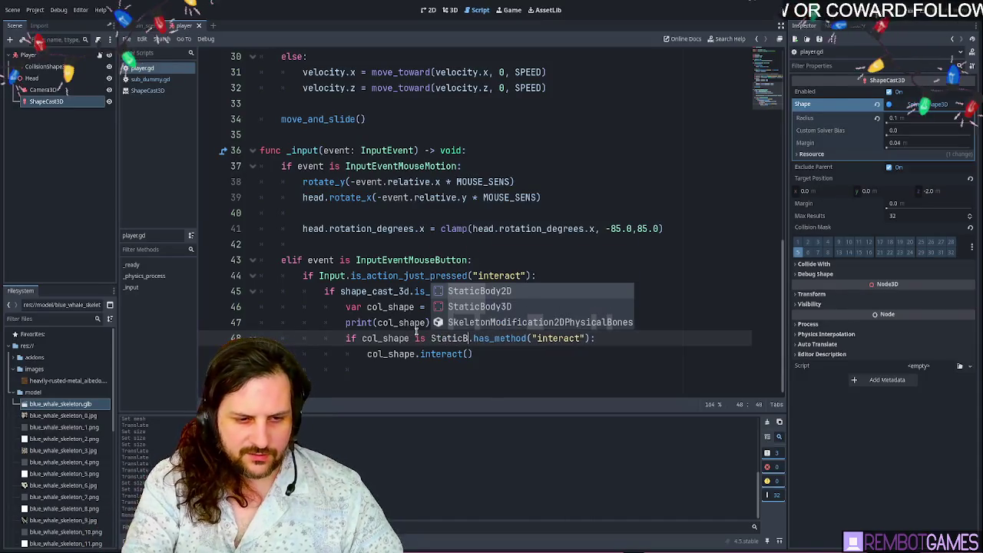
{"action": "type", "text": "ody"}
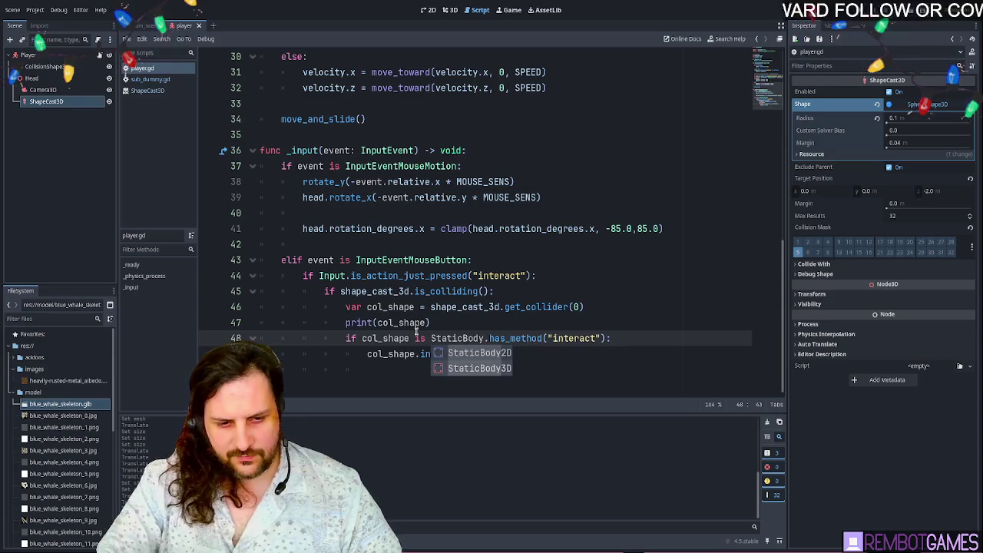
{"action": "key", "text": "Escape"}
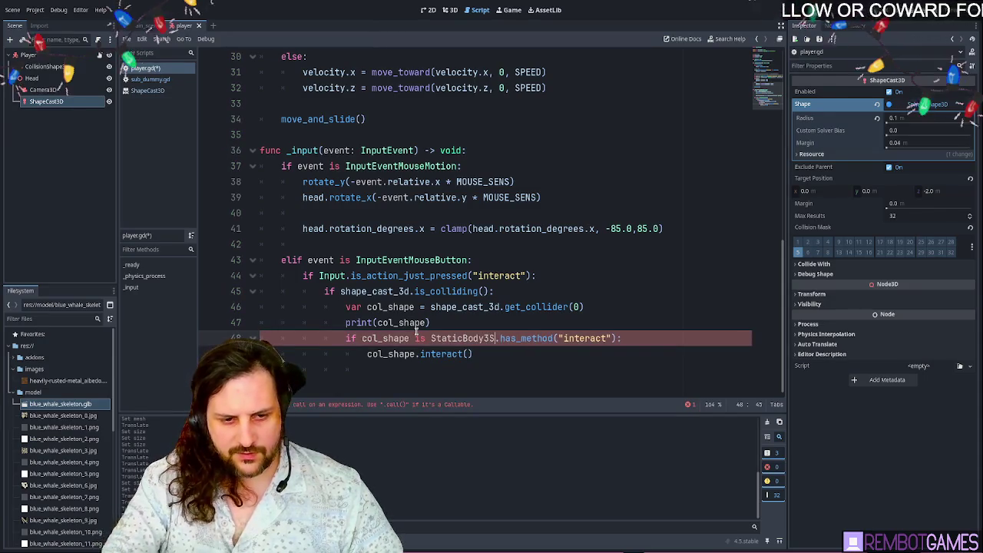
{"action": "type", "text": ":"}
{"action": "key", "text": "Return"}
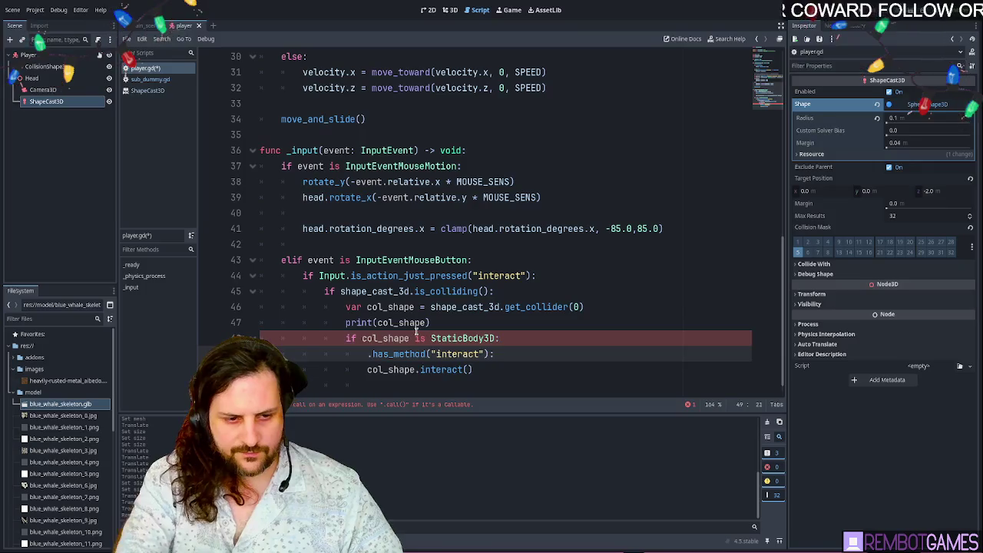
{"action": "type", "text": "if col_"}
{"action": "type", "text": "shape.get_par"}
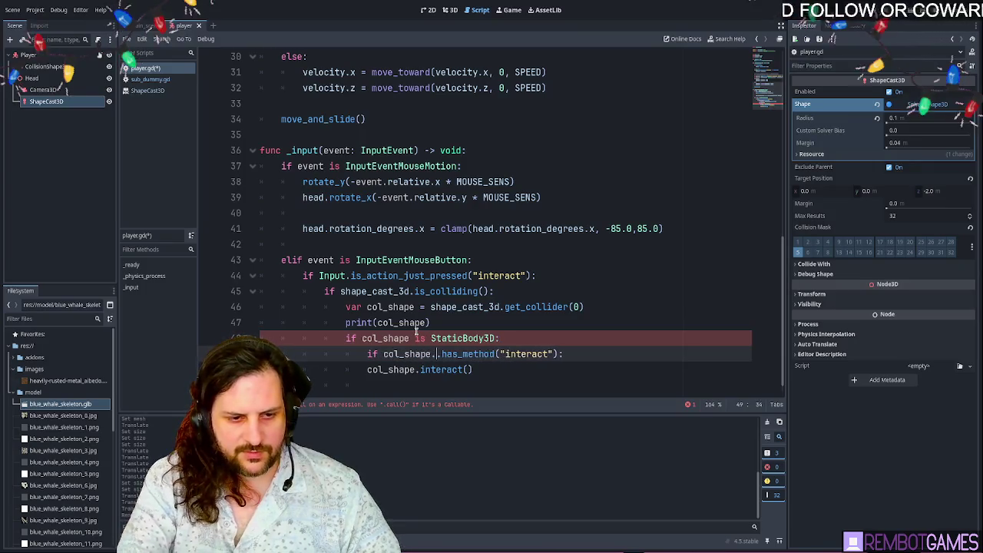
{"action": "type", "text": "ent()"}
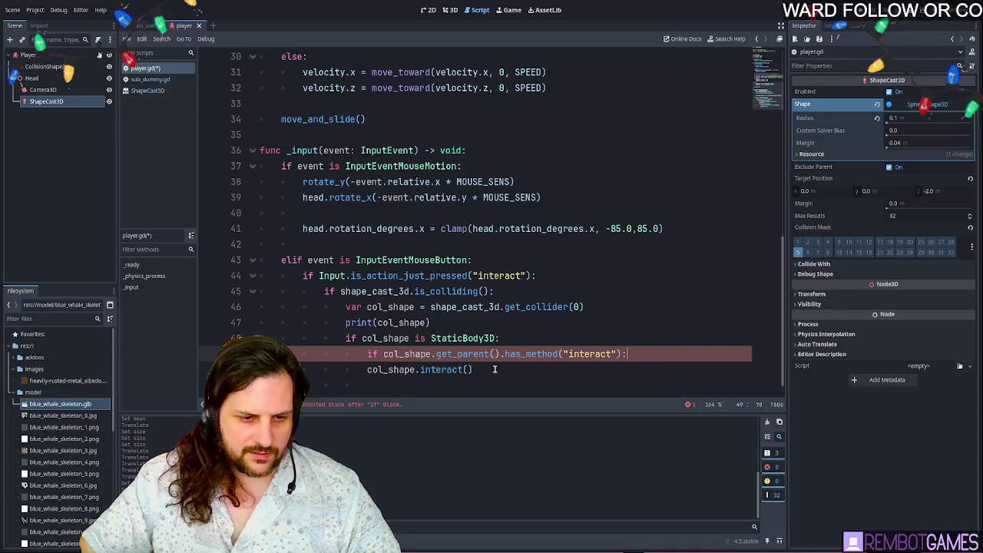
- Indent col_shape.interact() under the inner check and tidy the StaticBody3D condition
{"action": "left_click", "coordinate": [366, 370]}
{"action": "key", "text": "Tab"}
{"action": "left_click", "coordinate": [559, 374]}
{"action": "scroll", "coordinate": [515, 343], "scroll_direction": "down", "scroll_amount": 1}
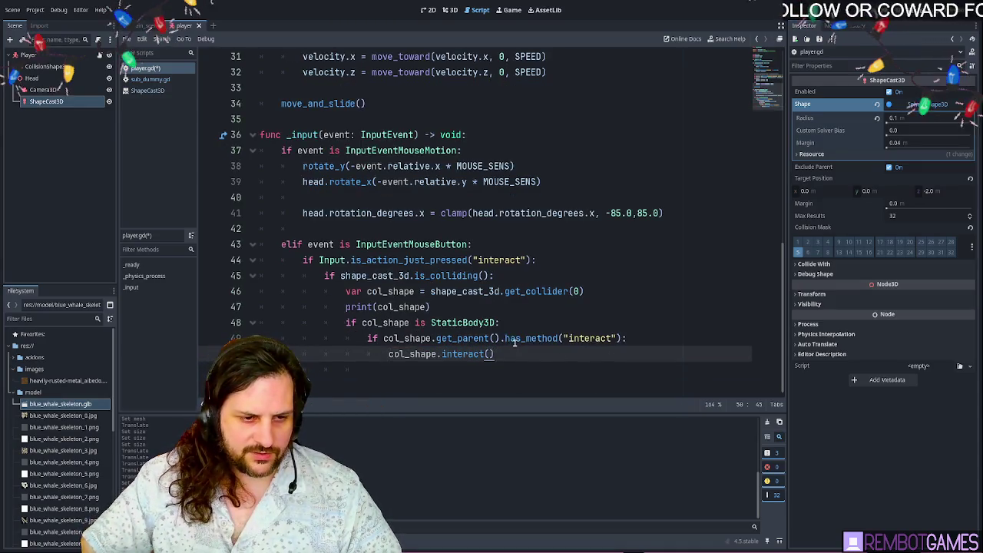
{"action": "left_click", "coordinate": [499, 323]}
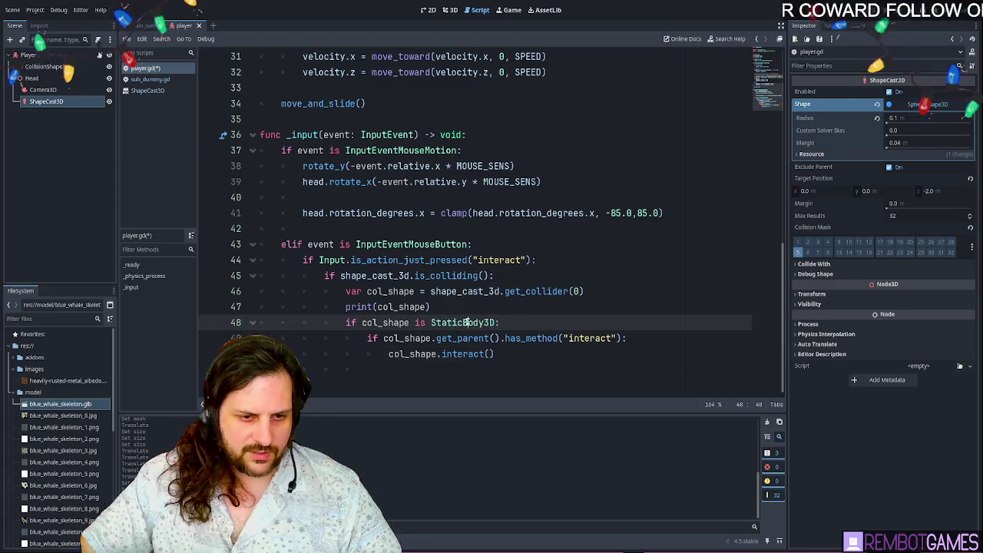
{"action": "key", "text": "BackSpace"}
{"action": "key", "text": "BackSpace"}
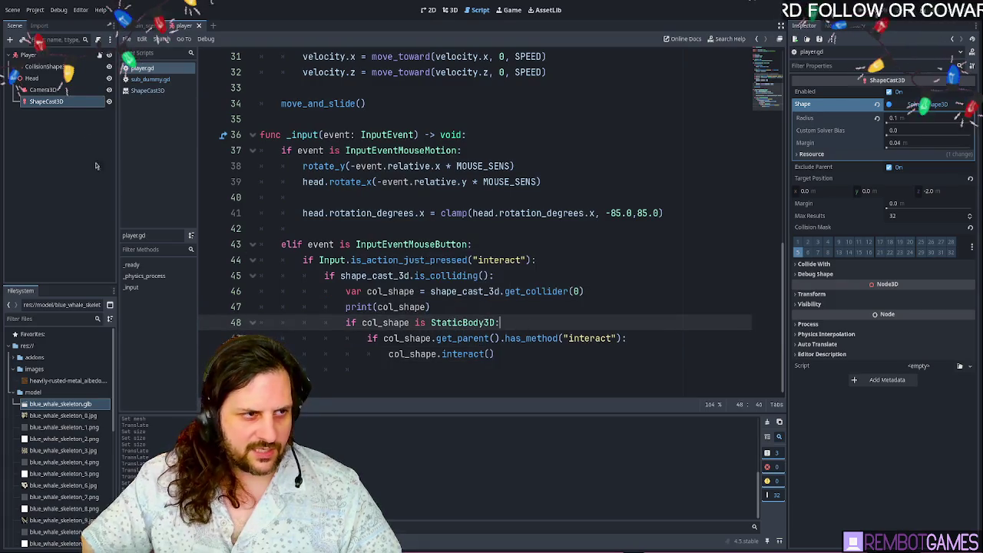
- Switch to the main scene and inspect the RotateLeft and ScreenMesh nodes
{"action": "left_click", "coordinate": [146, 25]}
{"action": "left_click", "coordinate": [46, 206]}
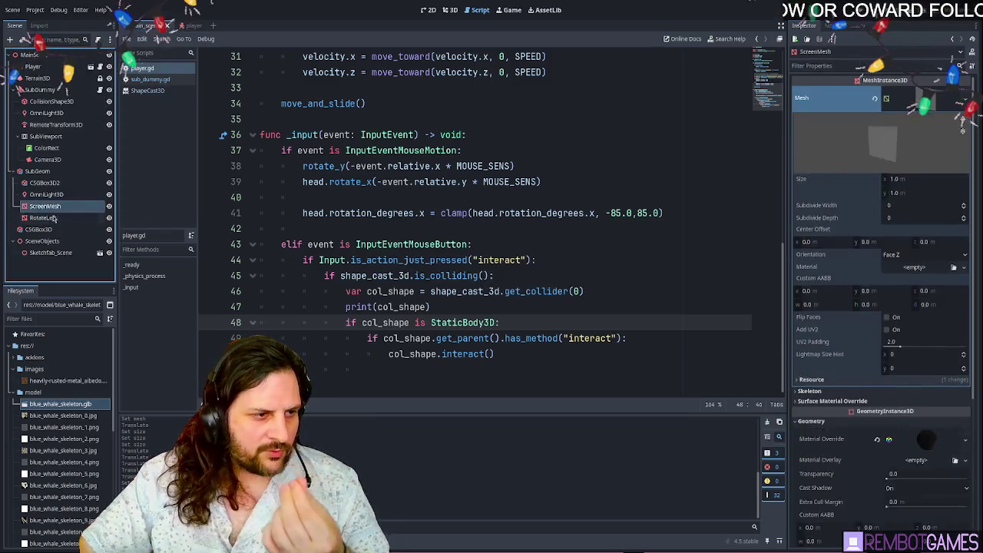
{"action": "left_click", "coordinate": [53, 217]}
{"action": "left_click", "coordinate": [46, 207]}
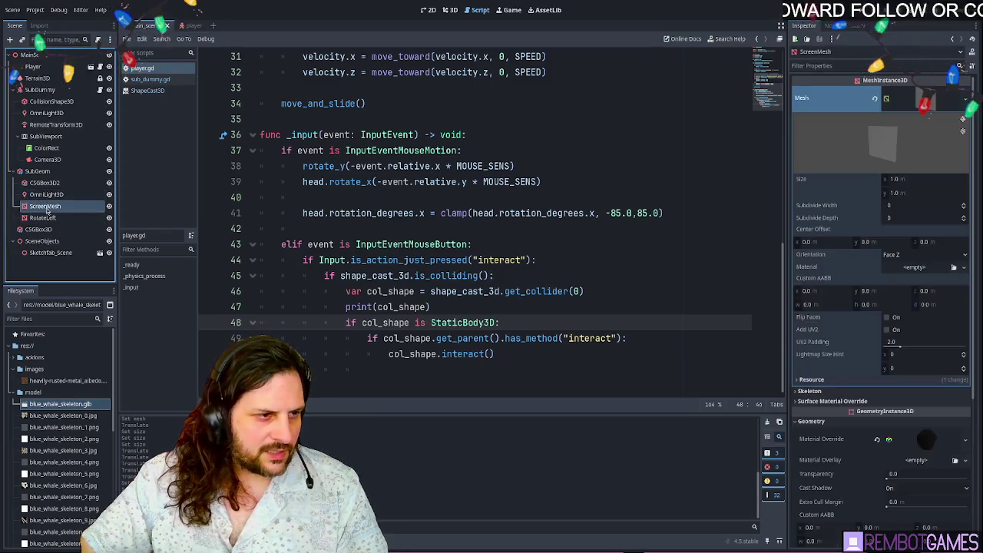
- Move ScreenMesh up to be the first child of SubGeom
{"action": "left_click", "coordinate": [450, 10]}
{"action": "left_click", "coordinate": [43, 217]}
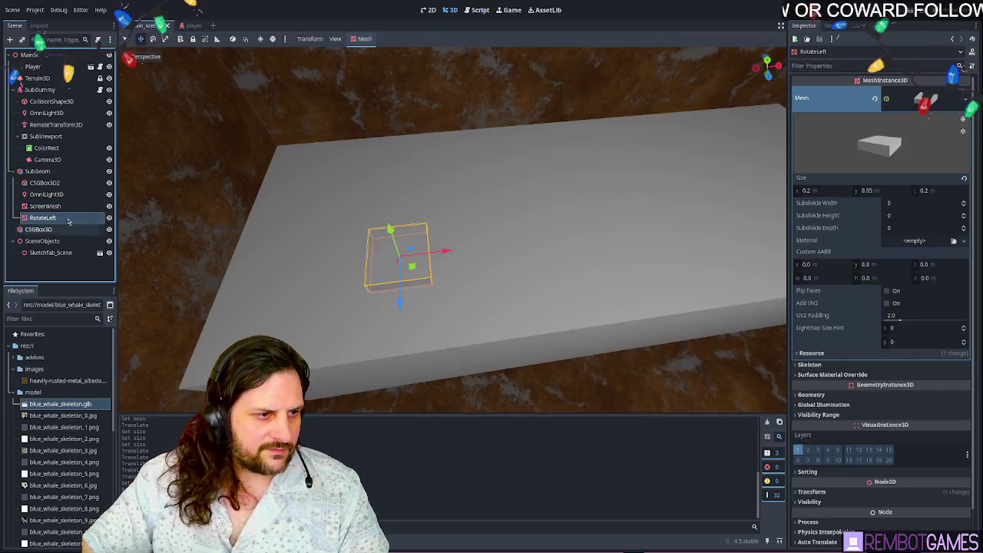
{"action": "left_click", "coordinate": [34, 172]}
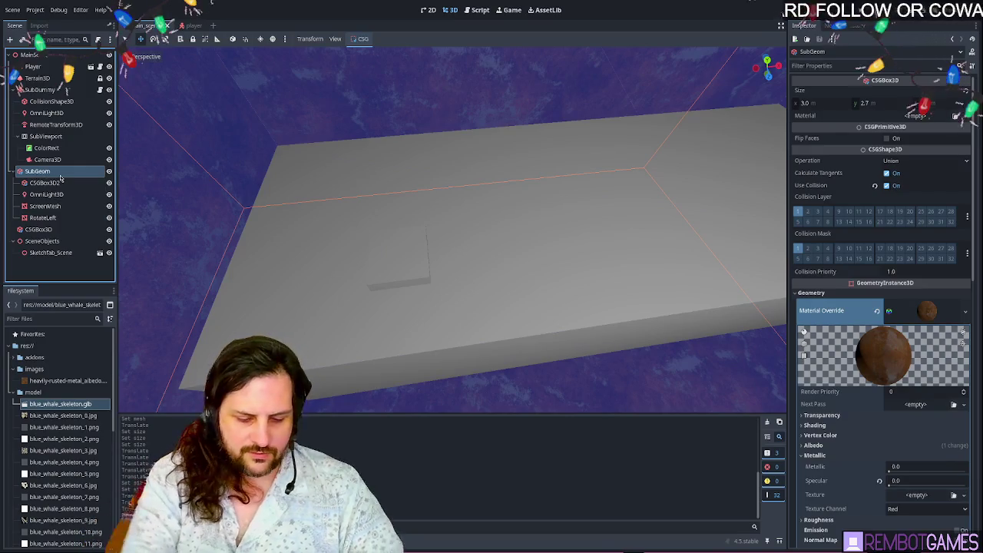
{"action": "left_click", "coordinate": [43, 218]}
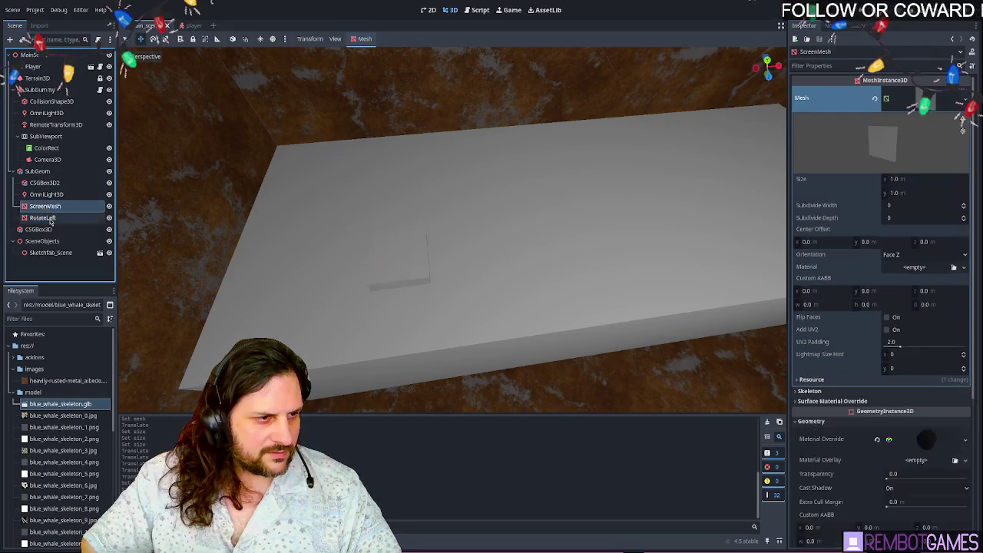
{"action": "left_click_drag", "start_coordinate": [44, 206], "coordinate": [53, 179]}
{"action": "left_click", "coordinate": [43, 218]}
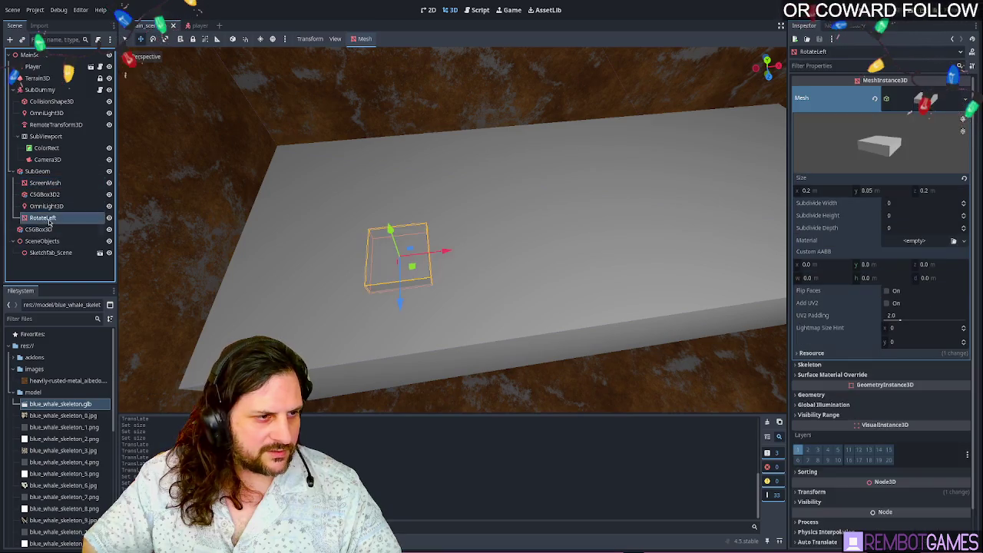
- Duplicate RotateLeftMesh as RotateRightMesh2, move it right on the slab, then delete it
{"action": "mouse_move", "coordinate": [268, 227]}
{"action": "left_mouse_down"}
{"action": "mouse_move", "coordinate": [325, 197]}
{"action": "mouse_move", "coordinate": [254, 204]}
{"action": "mouse_move", "coordinate": [373, 160]}
{"action": "mouse_move", "coordinate": [152, 235]}
{"action": "left_mouse_up"}
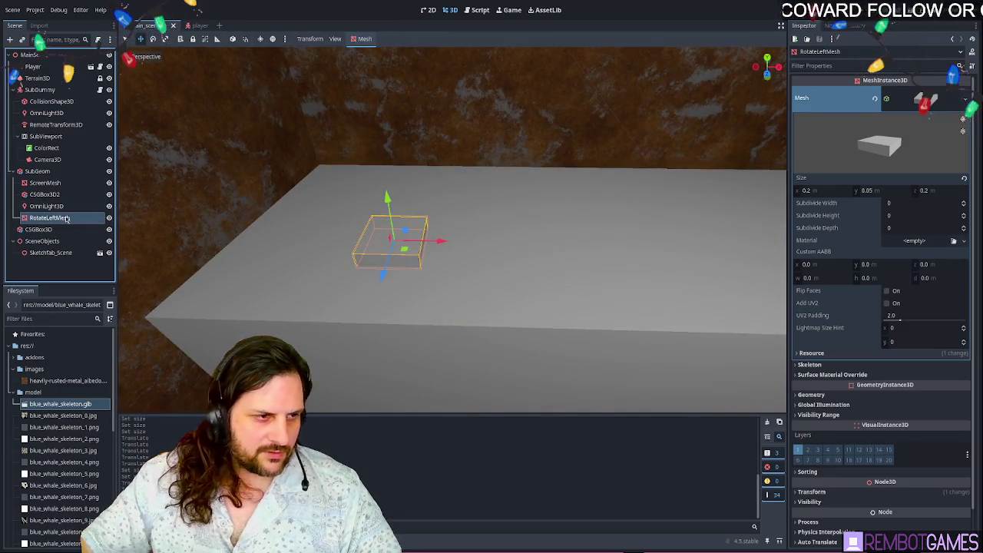
{"action": "key", "text": "ctrl+d"}
{"action": "left_click_drag", "start_coordinate": [441, 242], "coordinate": [529, 265]}
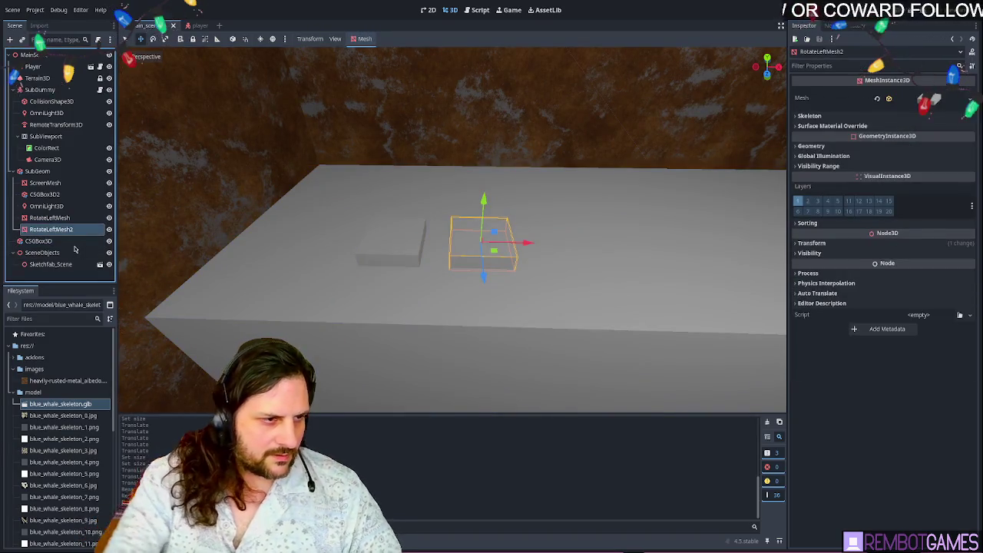
{"action": "double_click", "coordinate": [61, 229]}
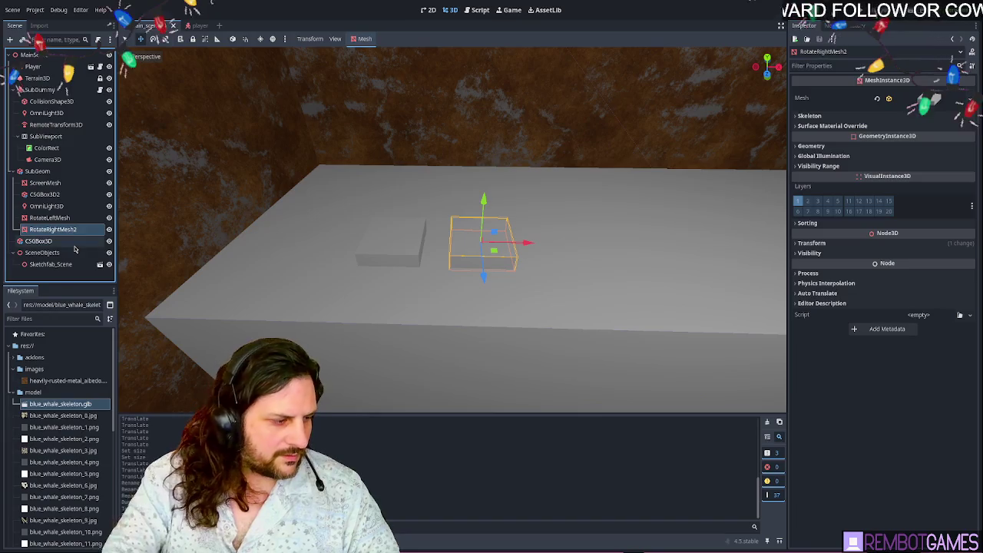
{"action": "type", "text": "RotateRightMesh2"}
{"action": "key", "text": "Return"}
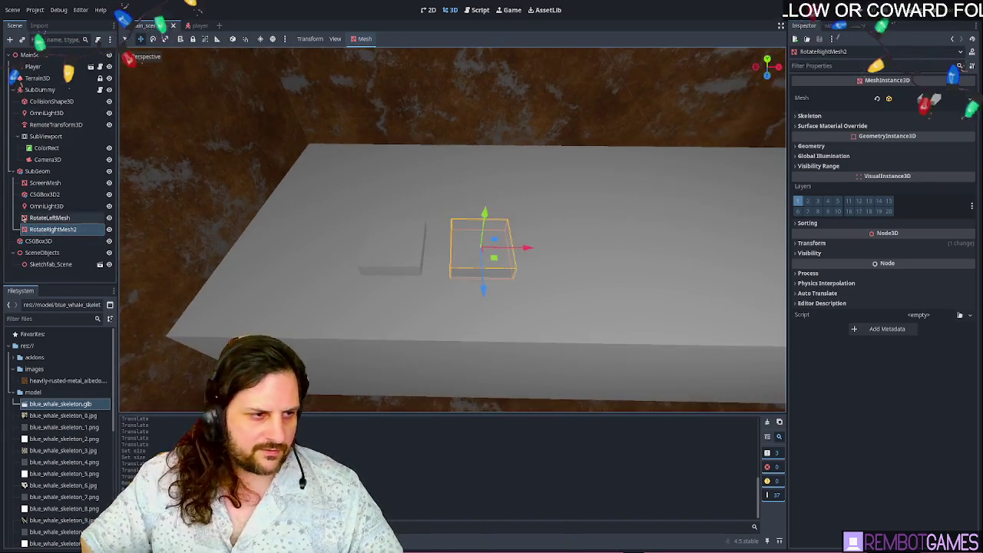
{"action": "left_click", "coordinate": [392, 254]}
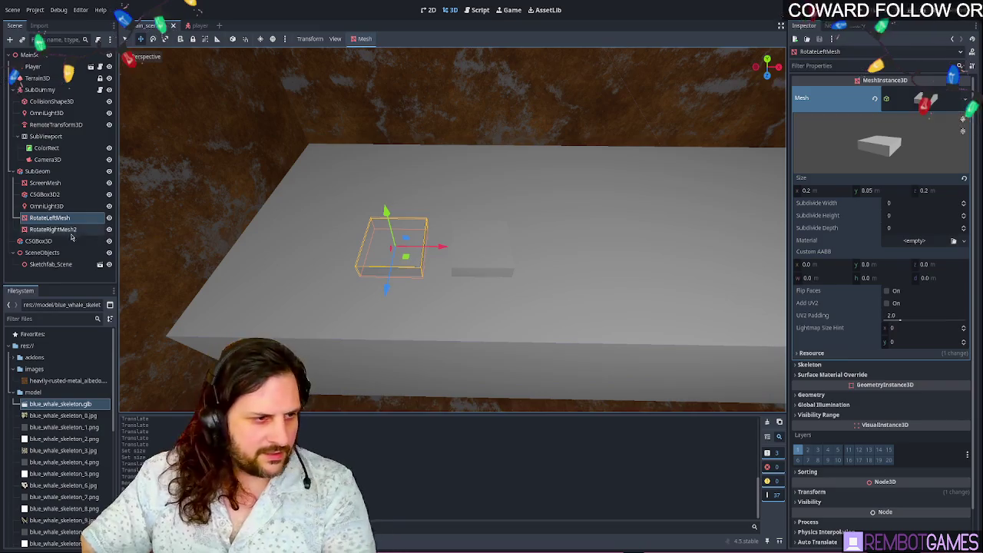
{"action": "left_click", "coordinate": [72, 229]}
{"action": "key", "text": "Delete"}
{"action": "left_click", "coordinate": [811, 394]}
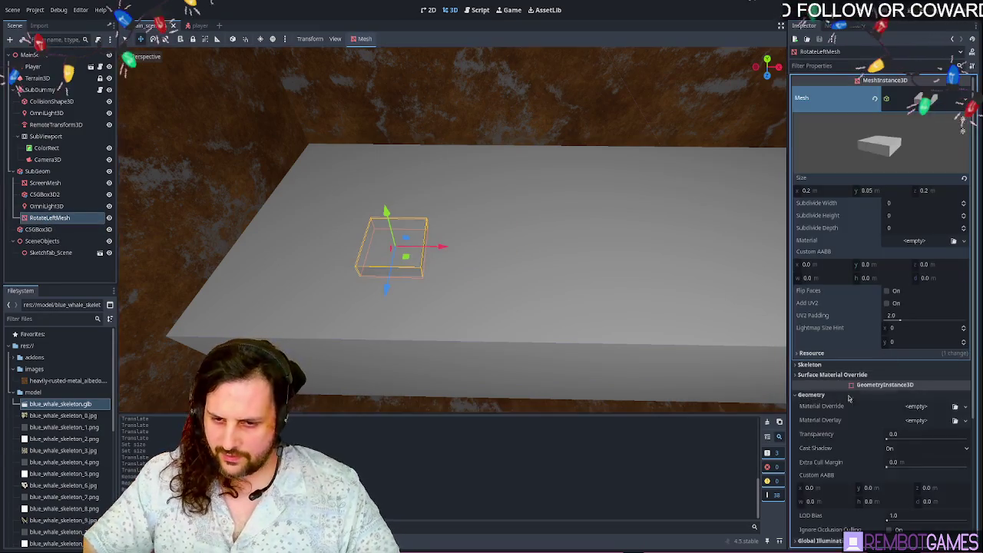
{"action": "left_click", "coordinate": [916, 406]}
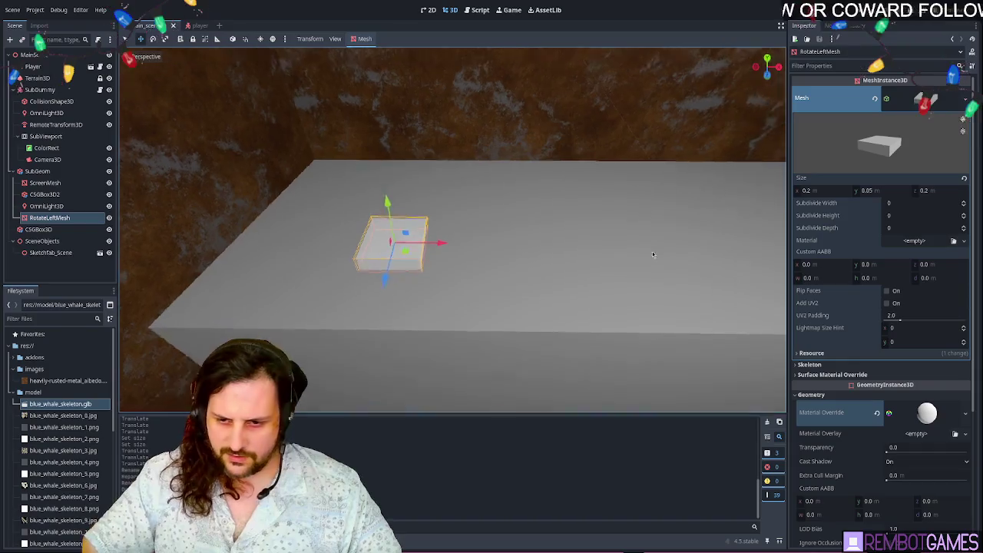
{"action": "left_click_drag", "start_coordinate": [61, 380], "coordinate": [399, 246]}
{"action": "left_click", "coordinate": [395, 246]}
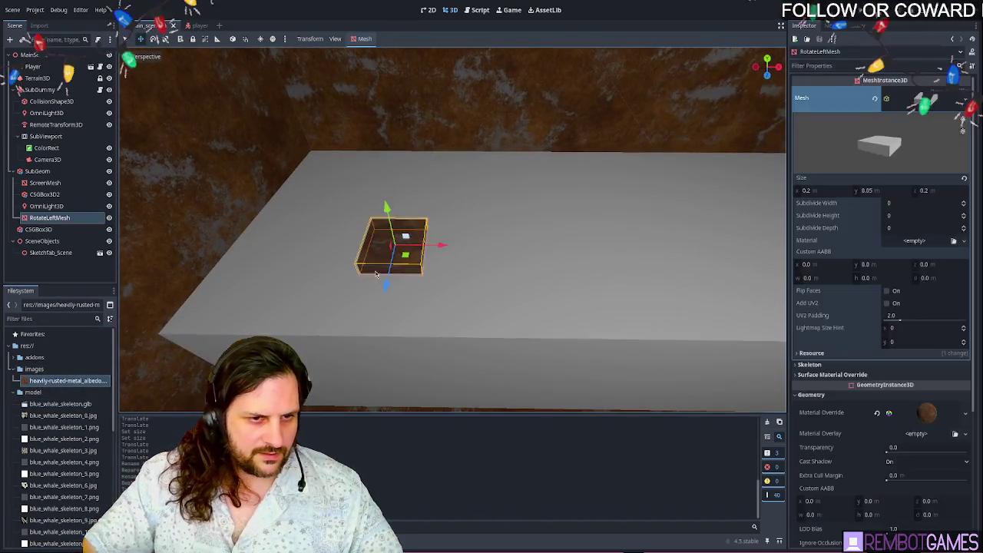
{"action": "key", "text": "ctrl+d"}
{"action": "left_click", "coordinate": [49, 229]}
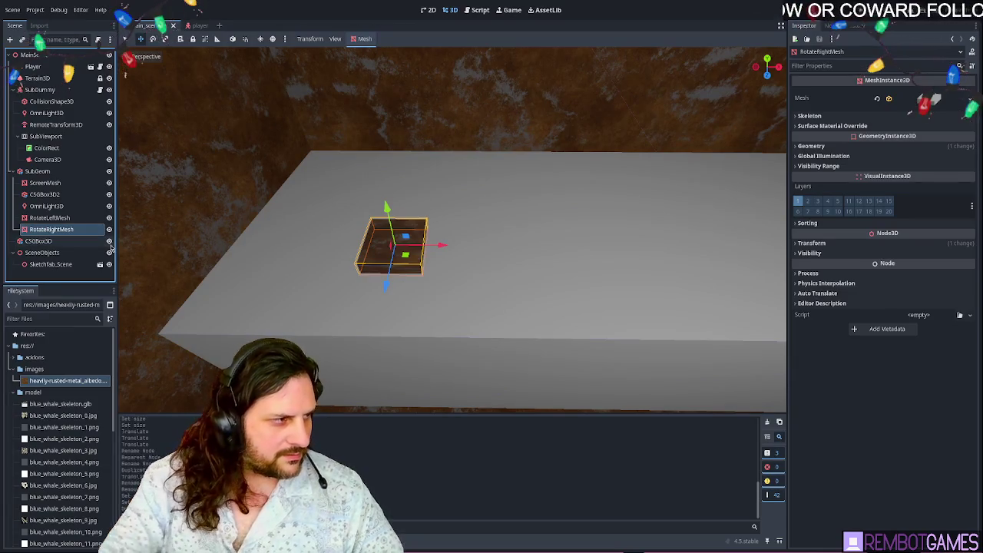
{"action": "key", "text": "g"}
{"action": "key", "text": "x"}
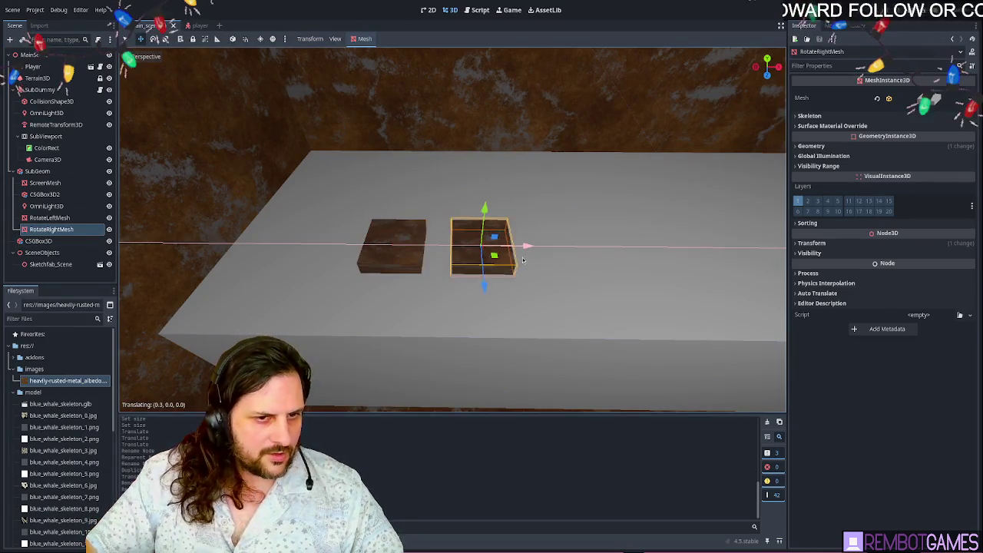
{"action": "left_click", "coordinate": [525, 262]}
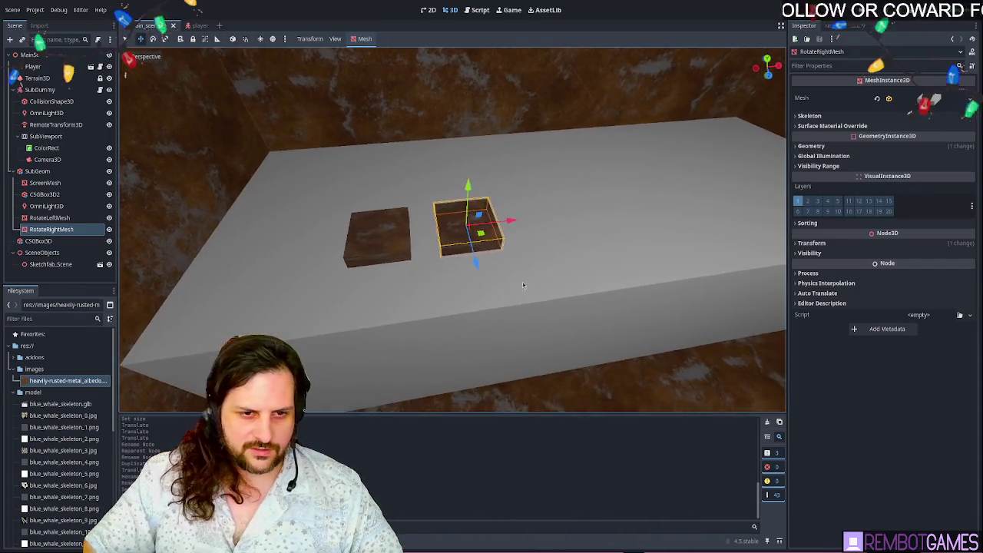
{"action": "scroll", "coordinate": [510, 268], "scroll_direction": "down", "scroll_amount": 8}
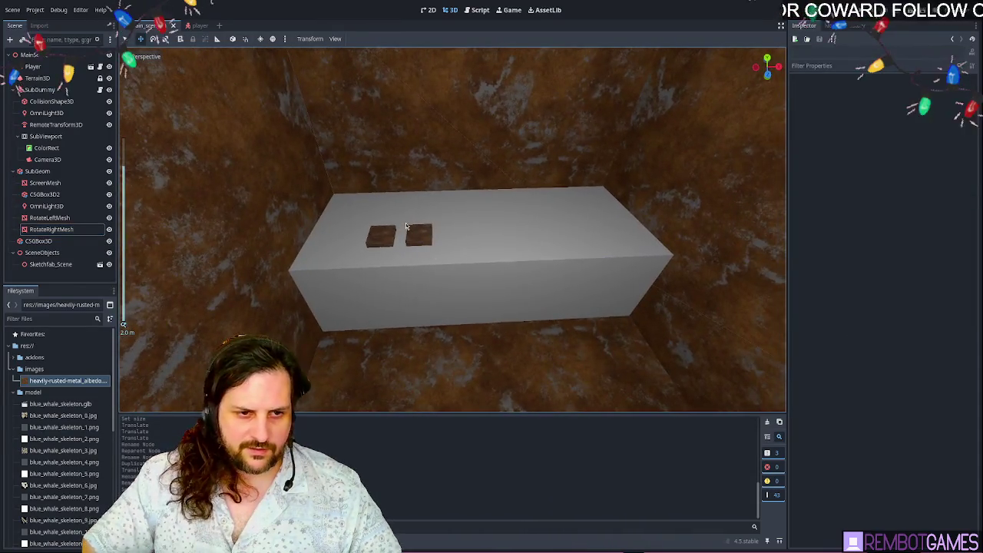
{"action": "scroll", "coordinate": [412, 236], "scroll_direction": "up", "scroll_amount": 5}
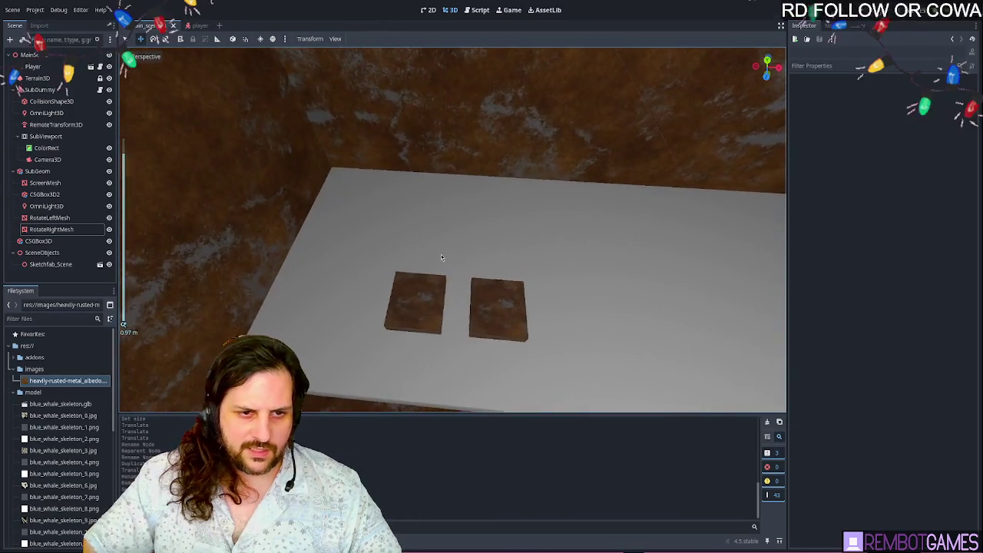
{"action": "left_click_drag", "start_coordinate": [496, 225], "coordinate": [493, 224]}
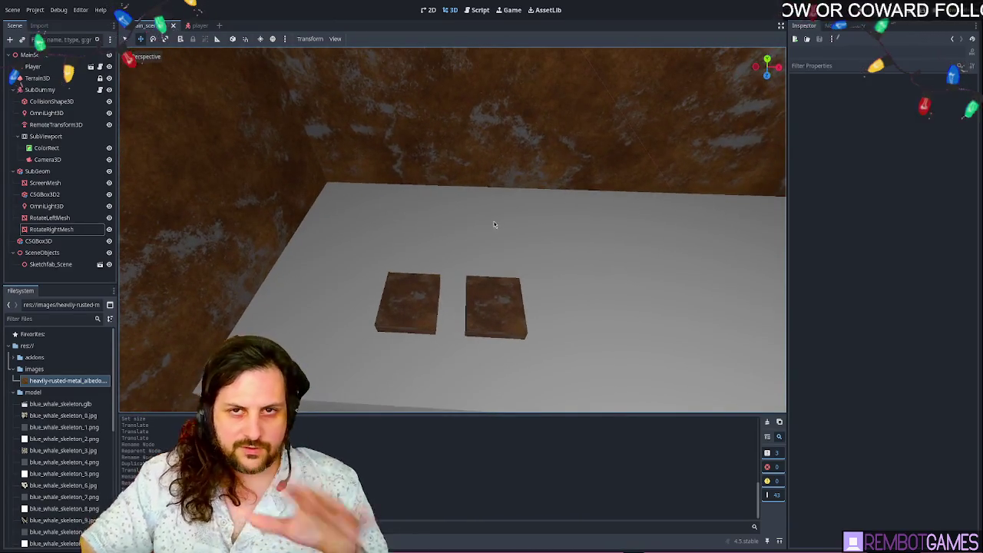
{"action": "scroll", "coordinate": [486, 253], "scroll_direction": "down", "scroll_amount": 5}
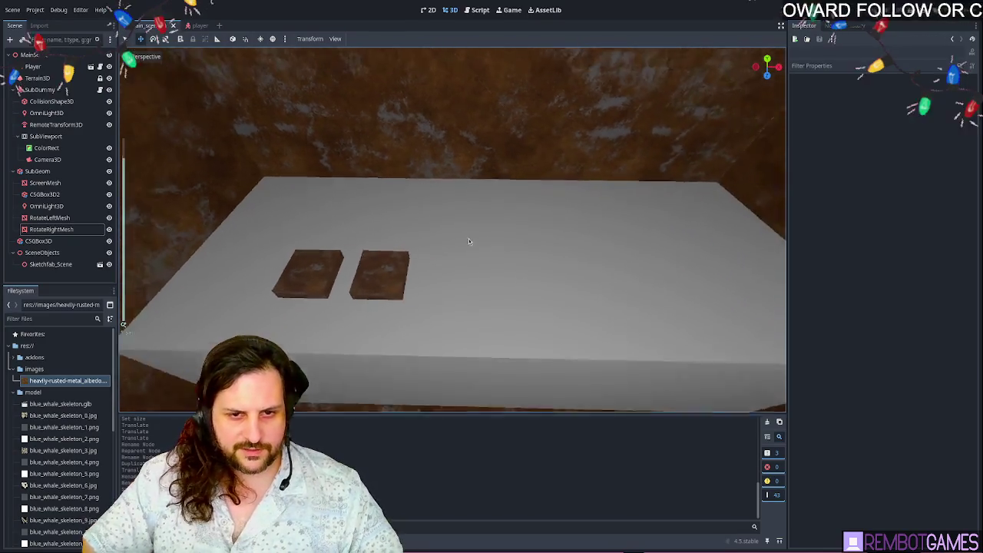
- Create a static collision body with a CollisionShape3D for RotateLeftMesh
{"action": "left_click", "coordinate": [356, 259]}
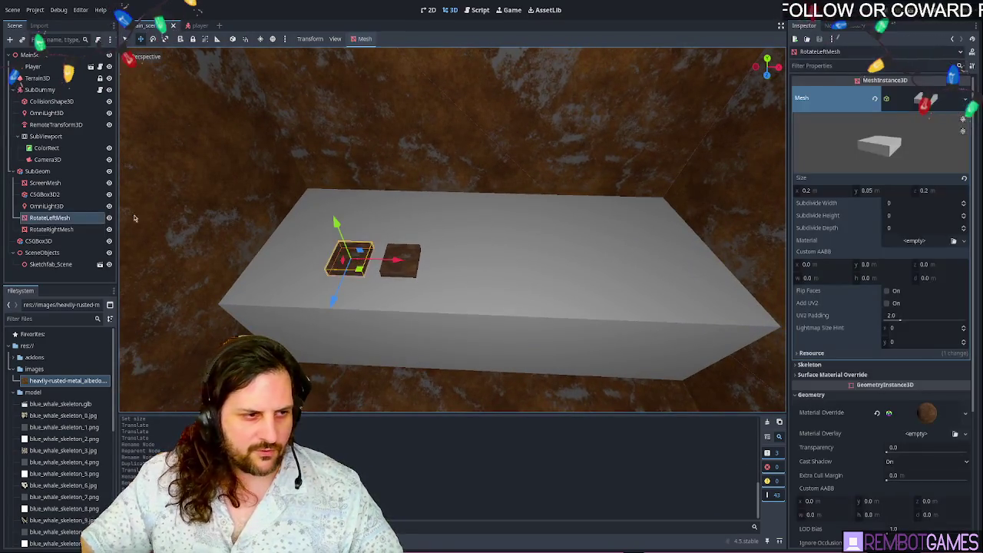
{"action": "left_click", "coordinate": [56, 228]}
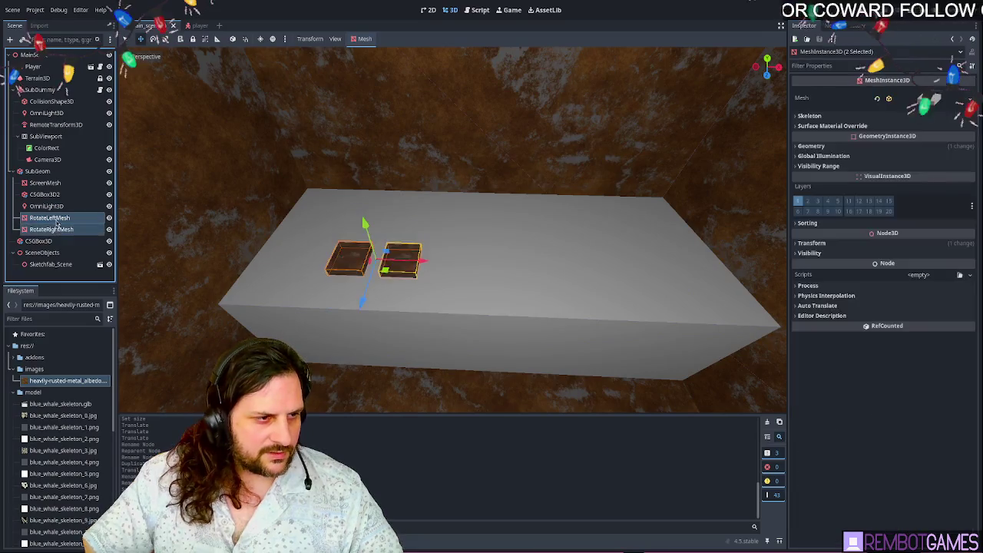
{"action": "left_click", "coordinate": [61, 219]}
{"action": "double_click", "coordinate": [63, 222]}
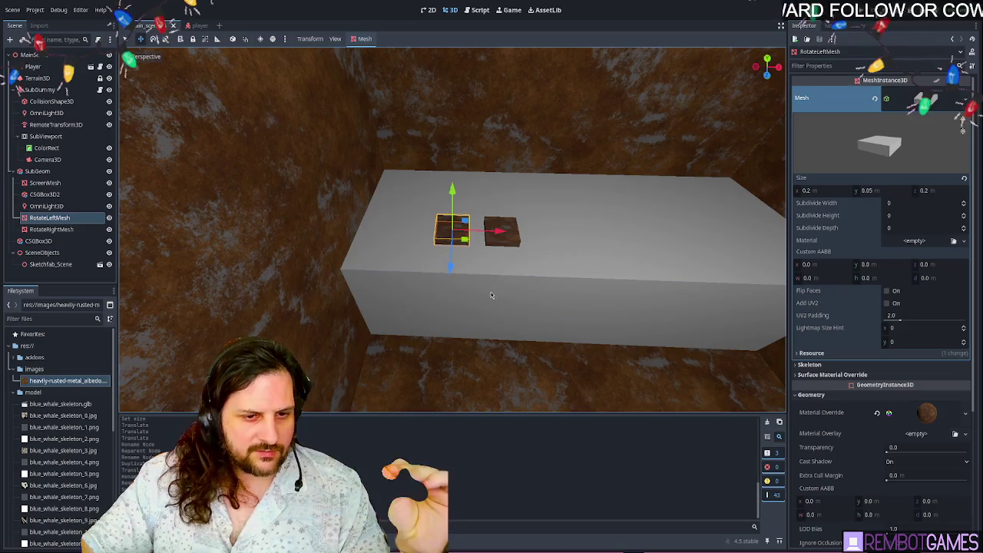
{"action": "key", "text": "ctrl+v"}
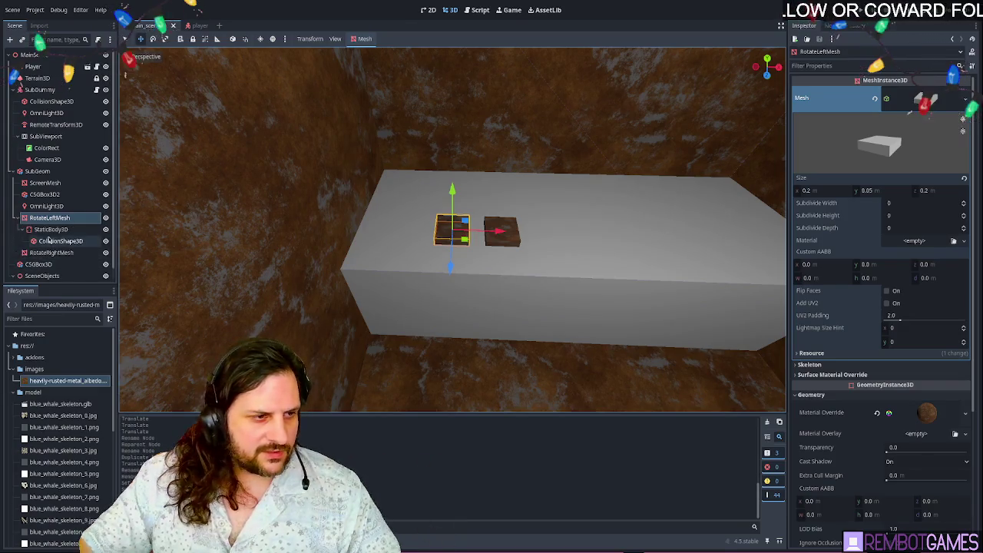
{"action": "left_click", "coordinate": [51, 229]}
- Paste the StaticBody3D under RotateRightMesh and check both buttons' collision shapes
{"action": "left_click", "coordinate": [54, 253]}
{"action": "key", "text": "ctrl+v"}
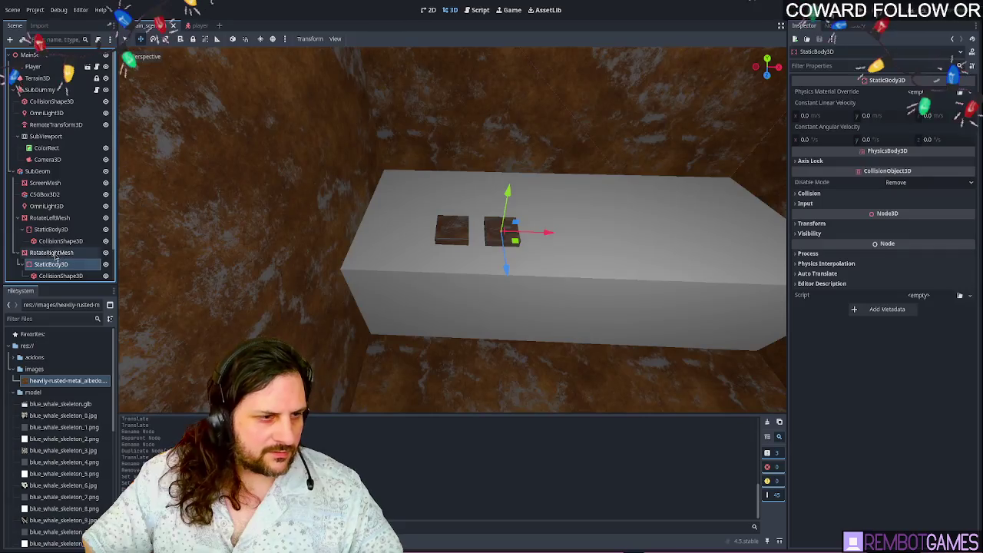
{"action": "left_click", "coordinate": [55, 276]}
{"action": "left_click", "coordinate": [60, 241]}
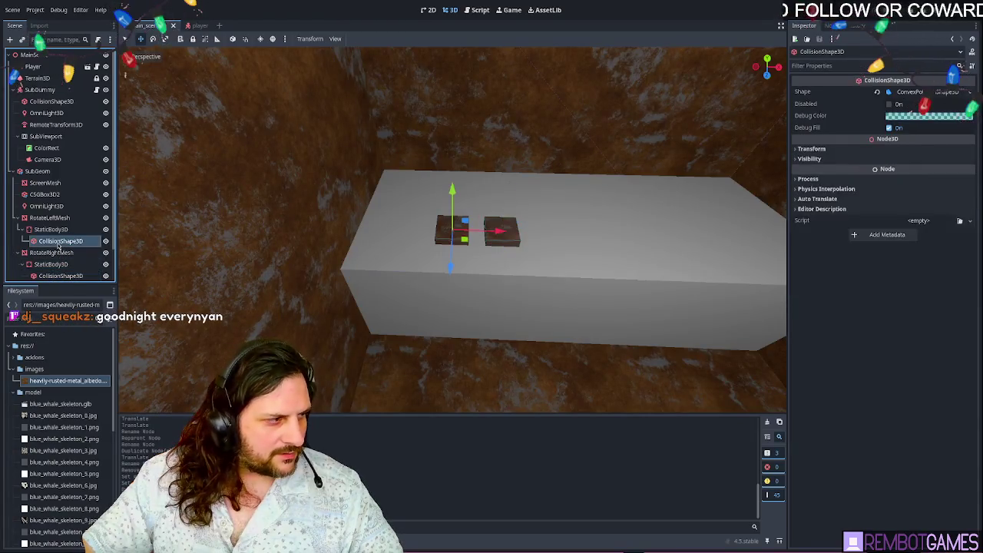
{"action": "key", "text": "f"}
{"action": "scroll", "coordinate": [535, 220], "scroll_direction": "up", "scroll_amount": 5}
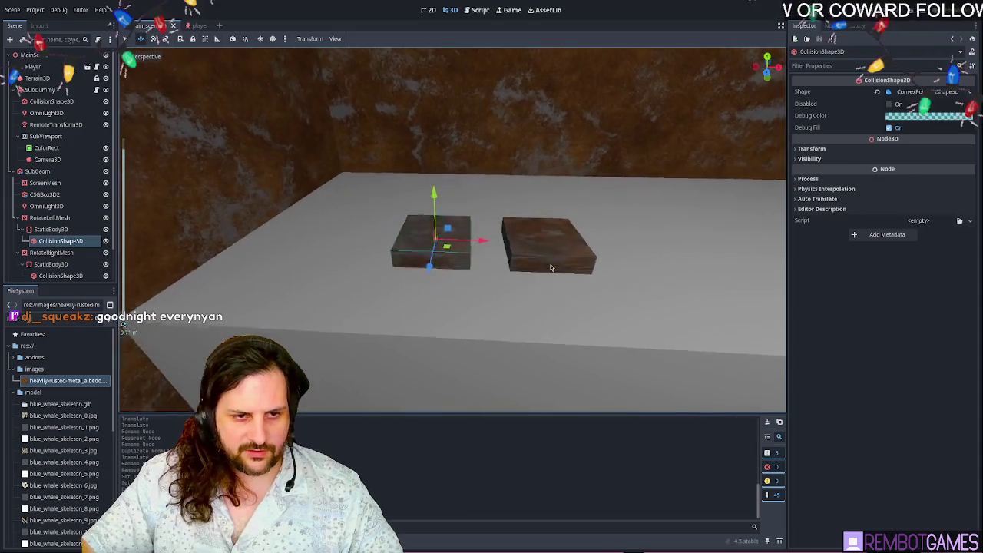
{"action": "scroll", "coordinate": [475, 263], "scroll_direction": "down", "scroll_amount": 3}
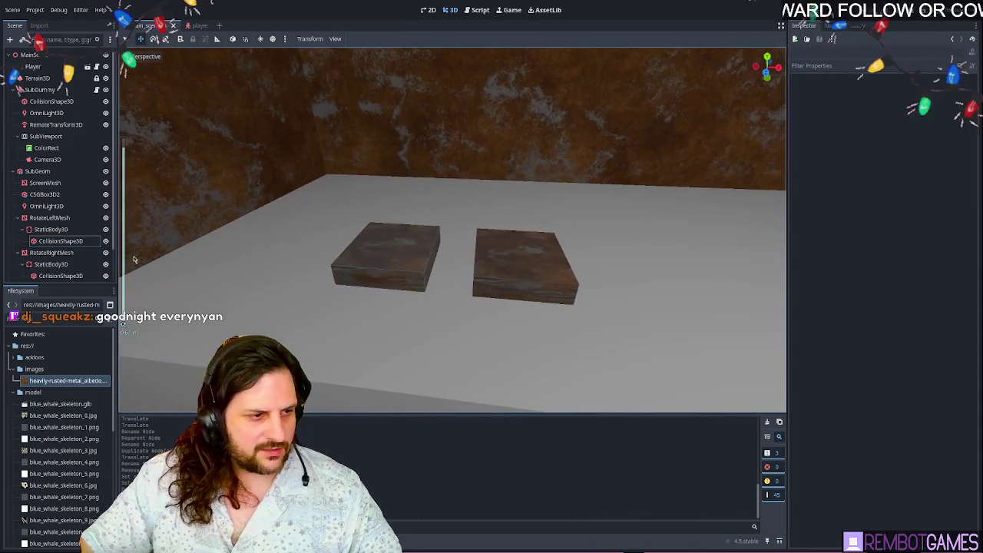
{"action": "left_click", "coordinate": [50, 253]}
{"action": "left_click", "coordinate": [60, 240]}
{"action": "left_click", "coordinate": [48, 229]}
- Put the left button's StaticBody3D on collision layer 5 instead of 1
{"action": "scroll", "coordinate": [48, 222], "scroll_direction": "down", "scroll_amount": 1}
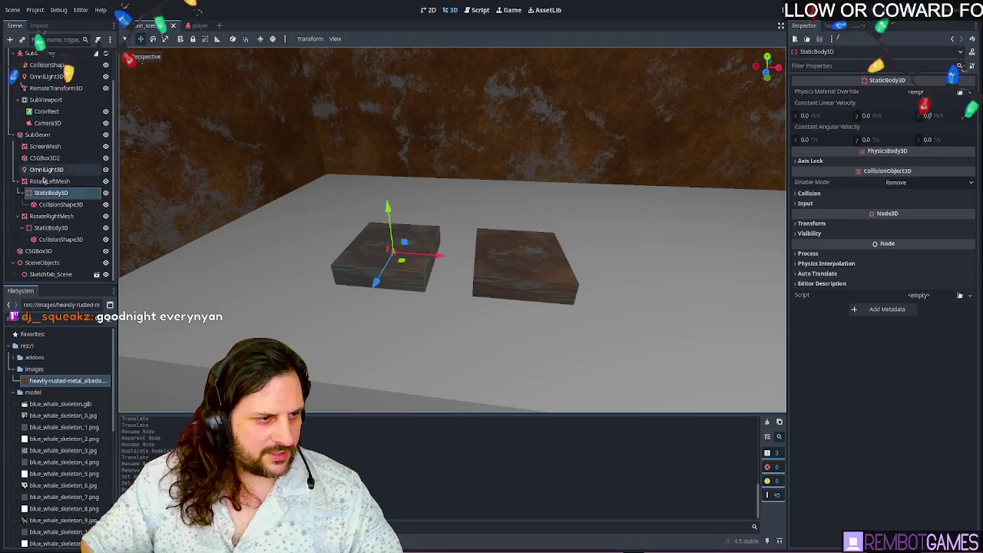
{"action": "left_click", "coordinate": [48, 227]}
{"action": "left_click", "coordinate": [46, 193]}
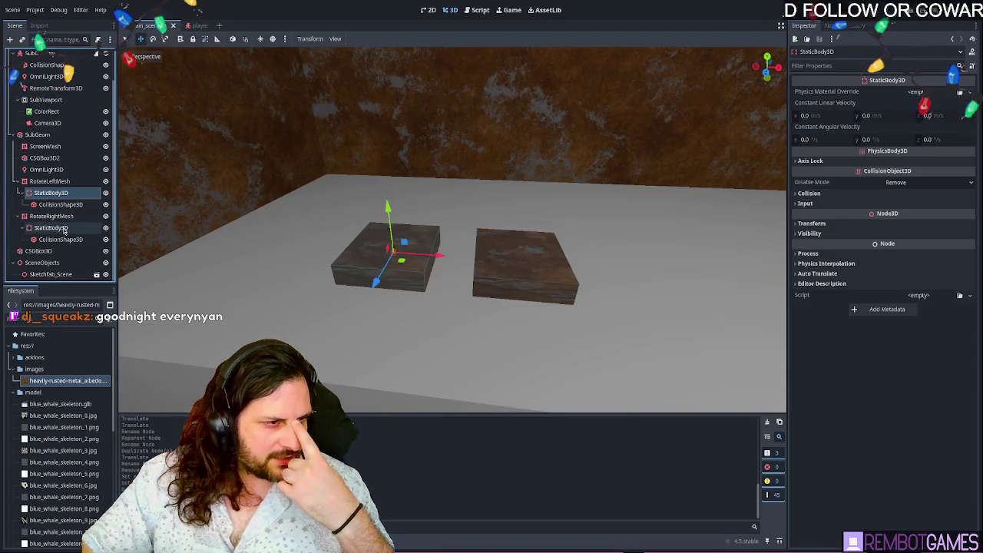
{"action": "left_click", "coordinate": [50, 227]}
{"action": "left_click", "coordinate": [50, 195]}
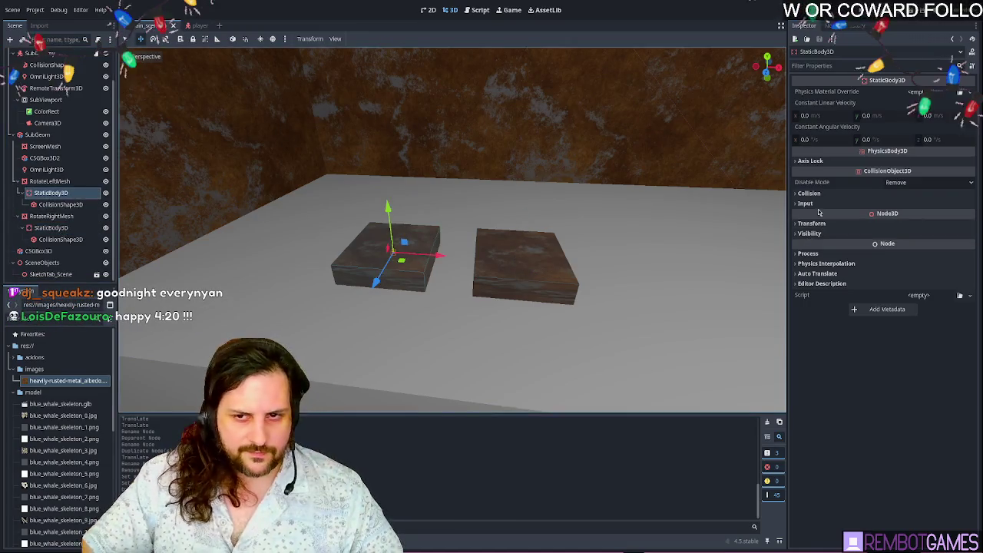
{"action": "left_click", "coordinate": [809, 193]}
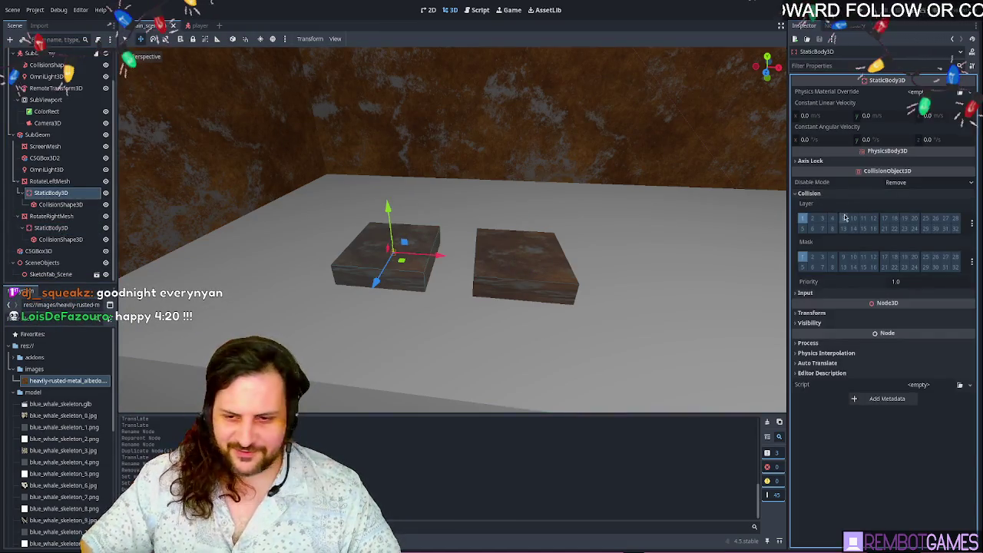
{"action": "left_click", "coordinate": [816, 194]}
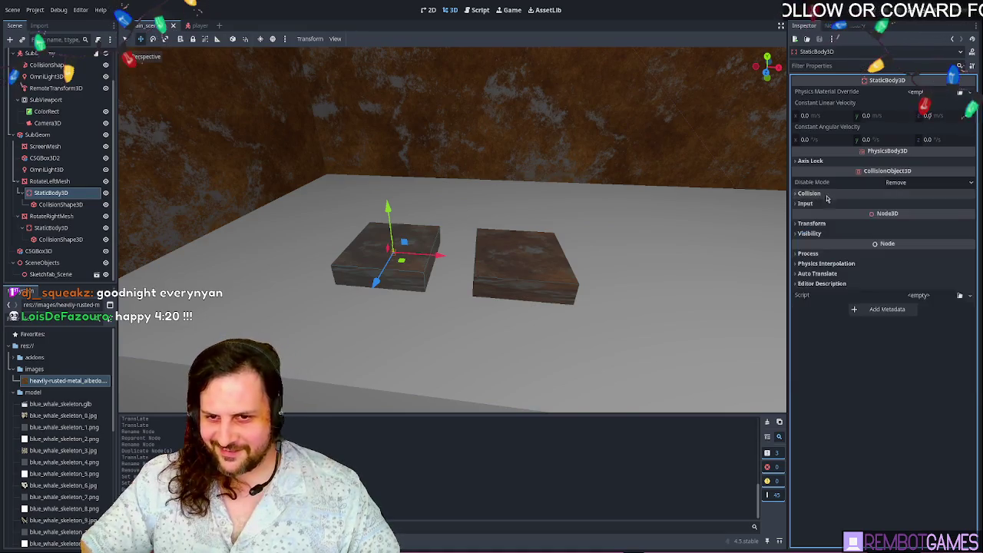
{"action": "left_click", "coordinate": [815, 194]}
{"action": "left_click", "coordinate": [816, 194]}
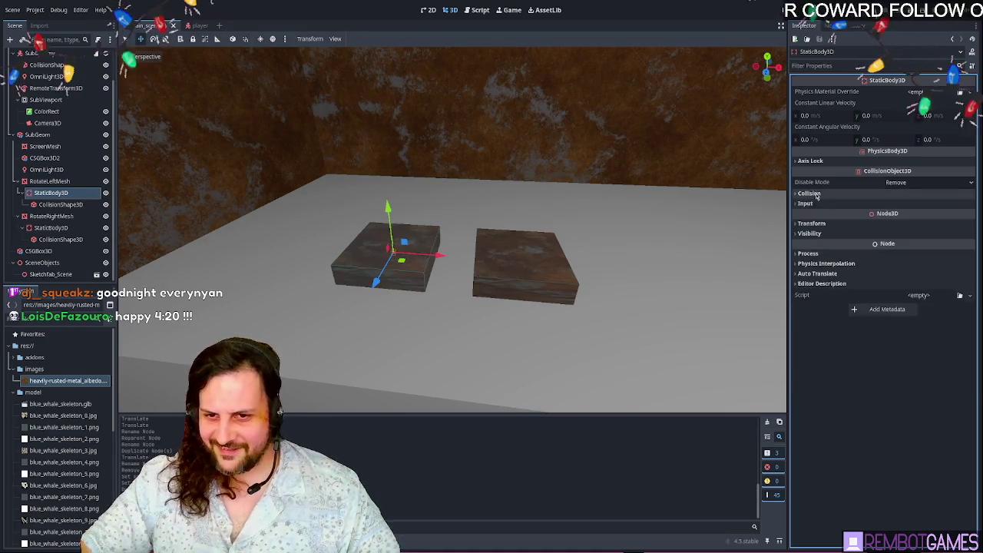
{"action": "left_click", "coordinate": [819, 194]}
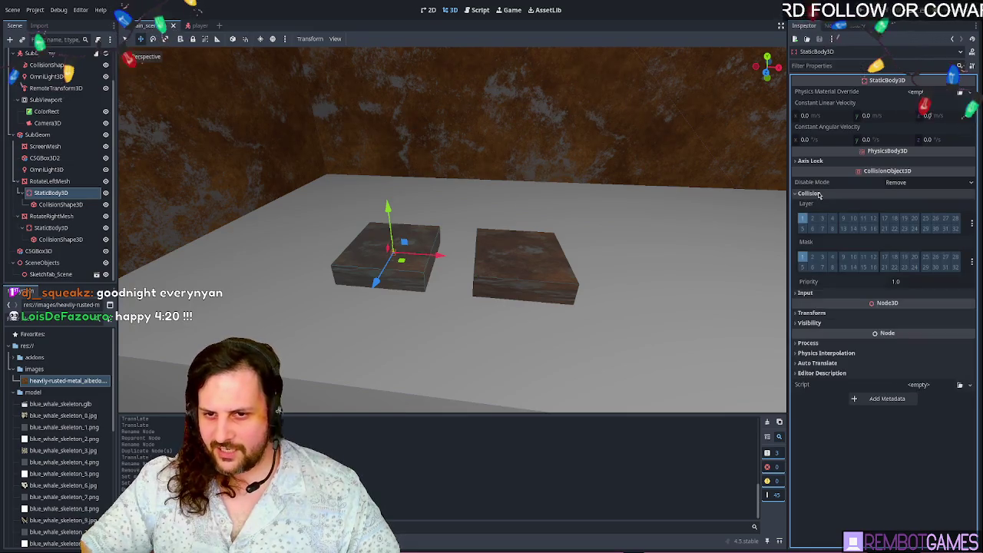
{"action": "double_click", "coordinate": [817, 195]}
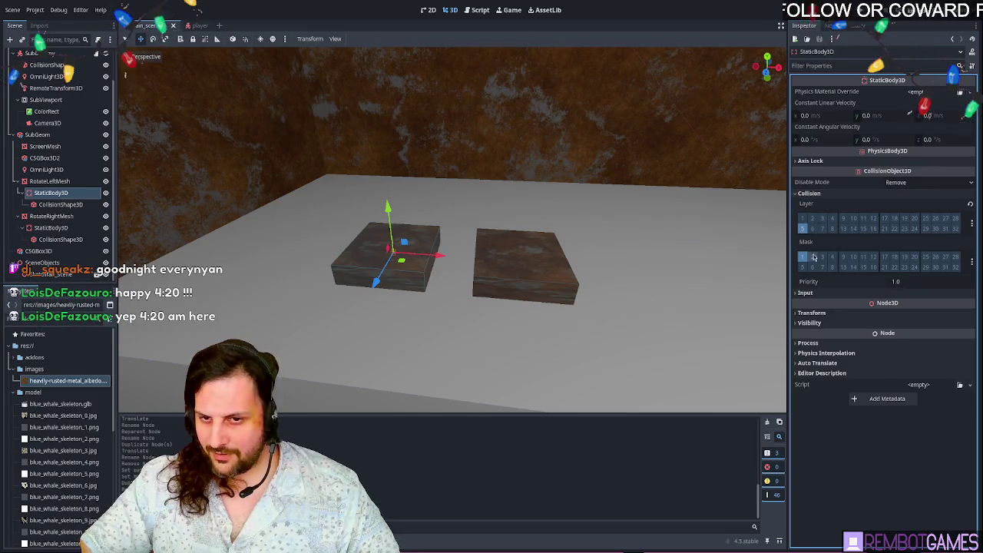
- Give the right button's StaticBody3D collision layer 5 as well
{"action": "left_click", "coordinate": [525, 265]}
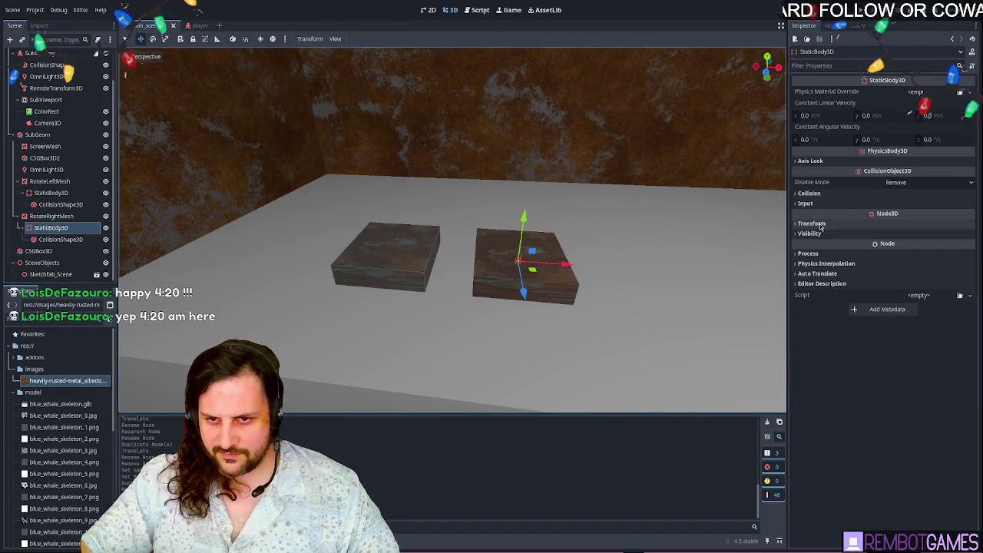
{"action": "left_click", "coordinate": [825, 194]}
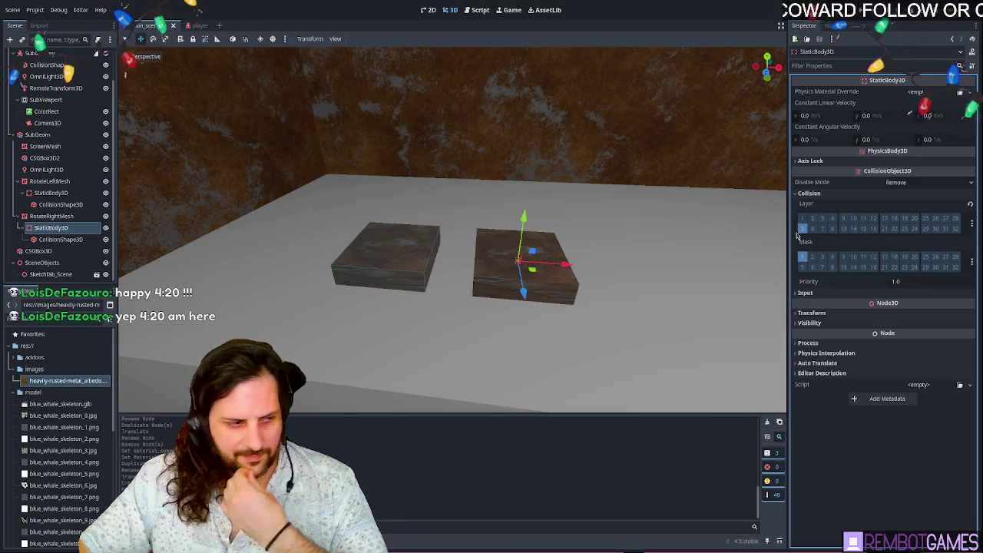
{"action": "left_click_drag", "start_coordinate": [466, 248], "coordinate": [530, 243]}
{"action": "scroll", "coordinate": [530, 243], "scroll_direction": "down", "scroll_amount": 3}
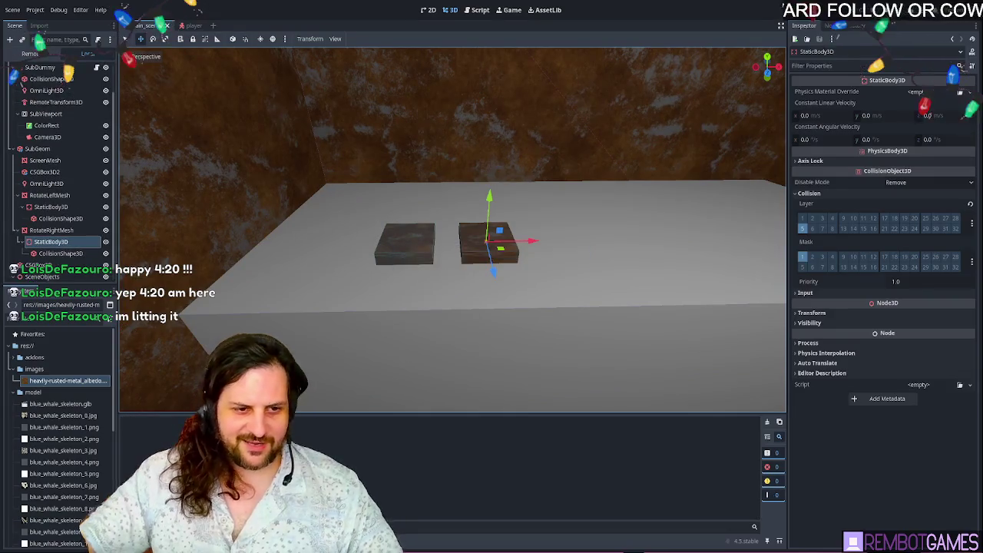
- Run the project to test the buttons, then reselect the right button's static body
{"action": "key", "text": "F5"}
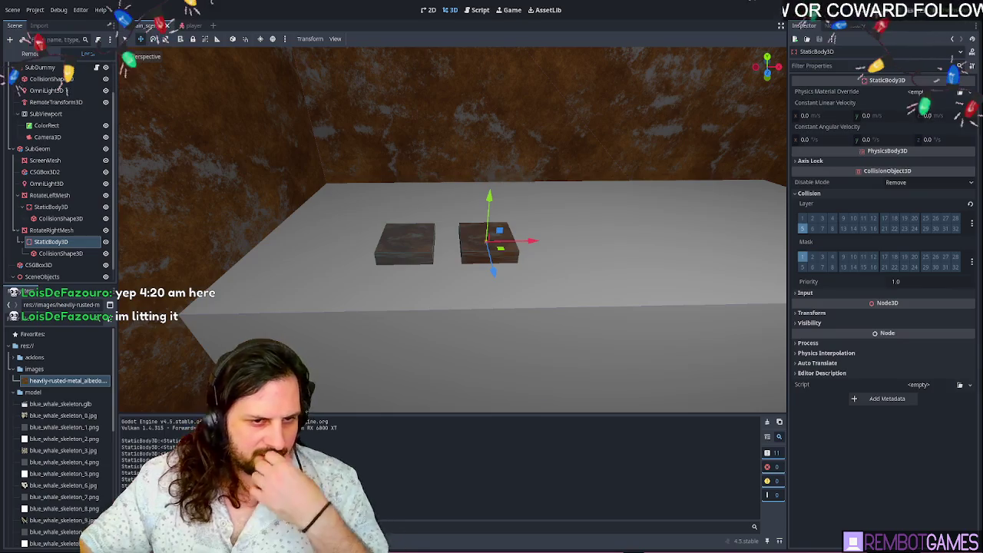
{"action": "left_click", "coordinate": [62, 231]}
{"action": "left_click", "coordinate": [62, 240]}
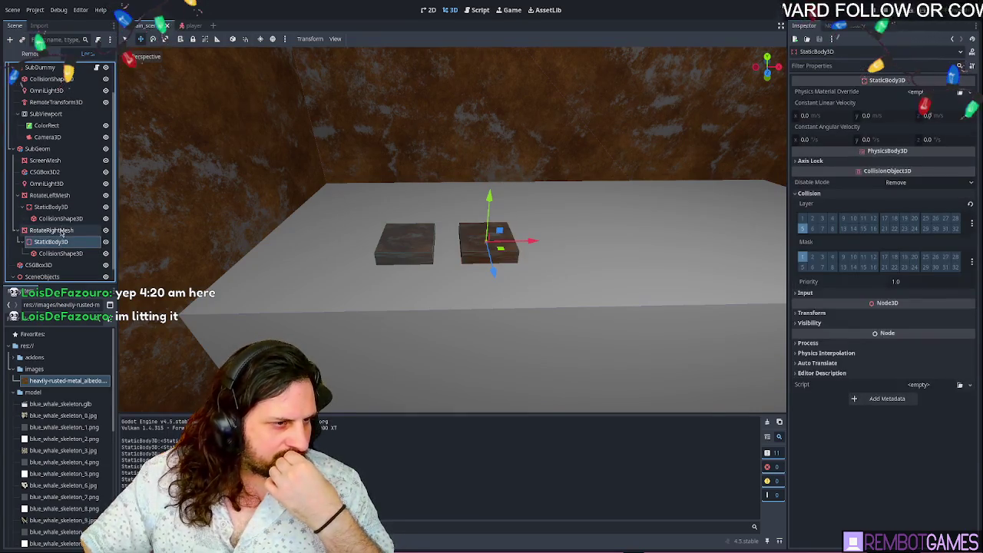
{"action": "left_click", "coordinate": [61, 231]}
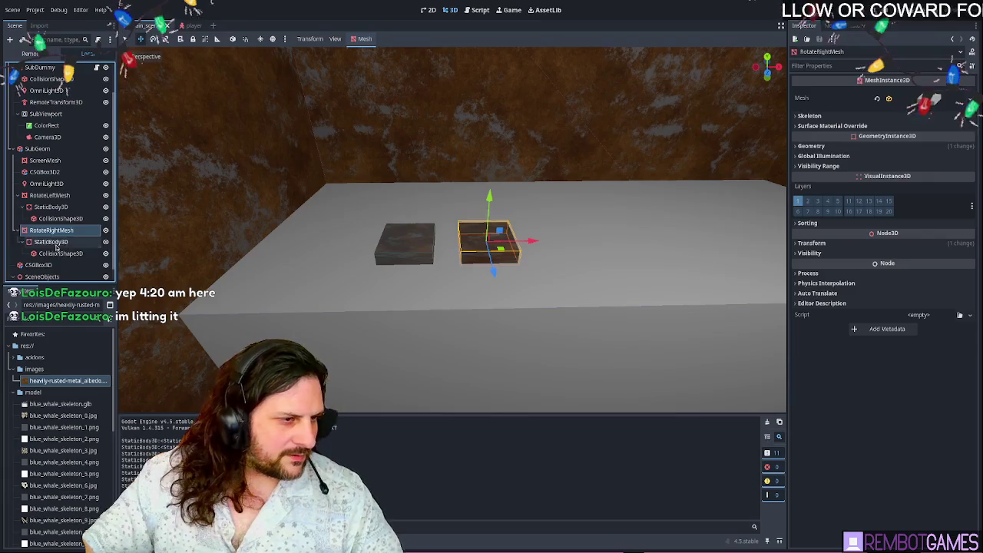
{"action": "left_click", "coordinate": [48, 242]}
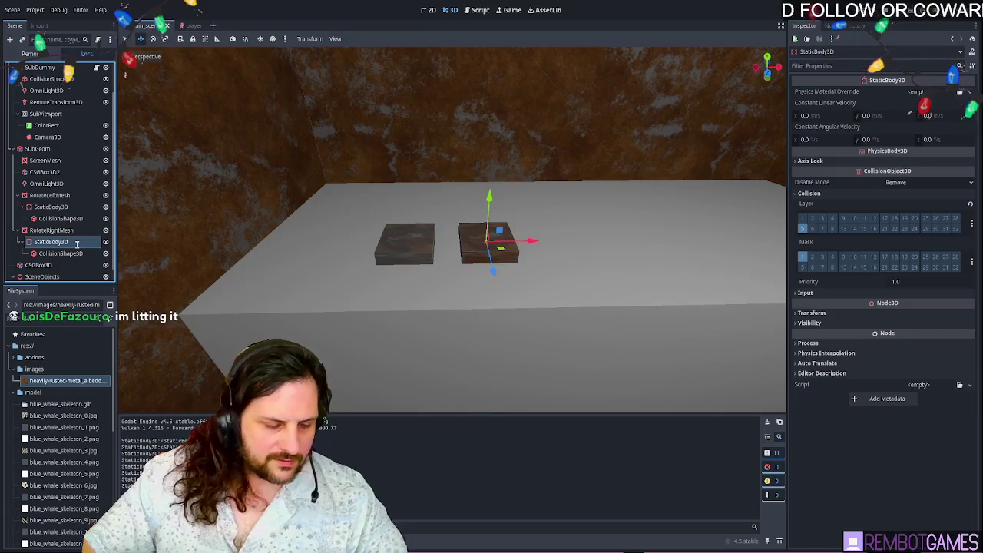
- Rename the bodies RotateLeftBody3D and RotateRightBody3D, rerun, and switch to the player scene
{"action": "left_click", "coordinate": [56, 195]}
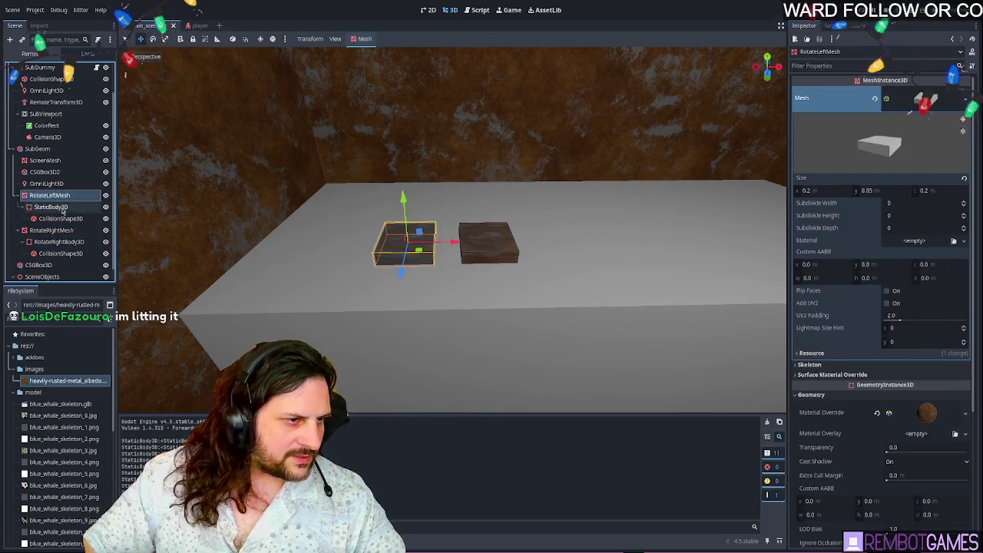
{"action": "left_click", "coordinate": [63, 209]}
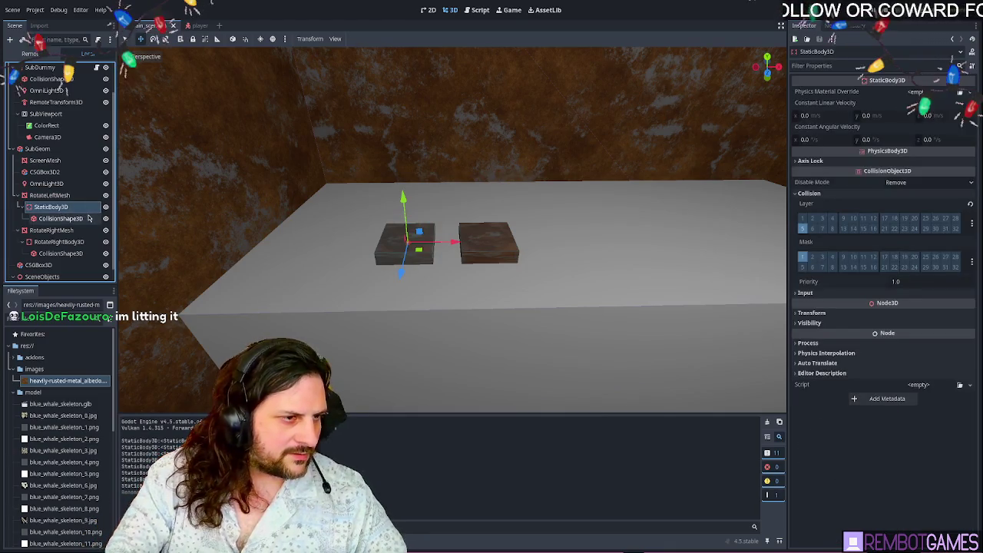
{"action": "key", "text": "F5"}
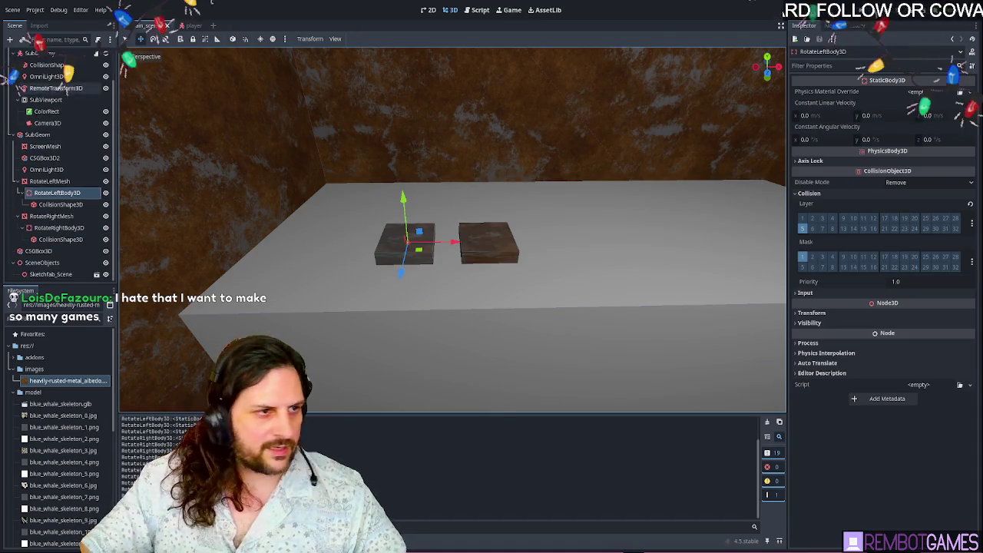
{"action": "scroll", "coordinate": [64, 93], "scroll_direction": "up", "scroll_amount": 2}
{"action": "left_click", "coordinate": [192, 25]}
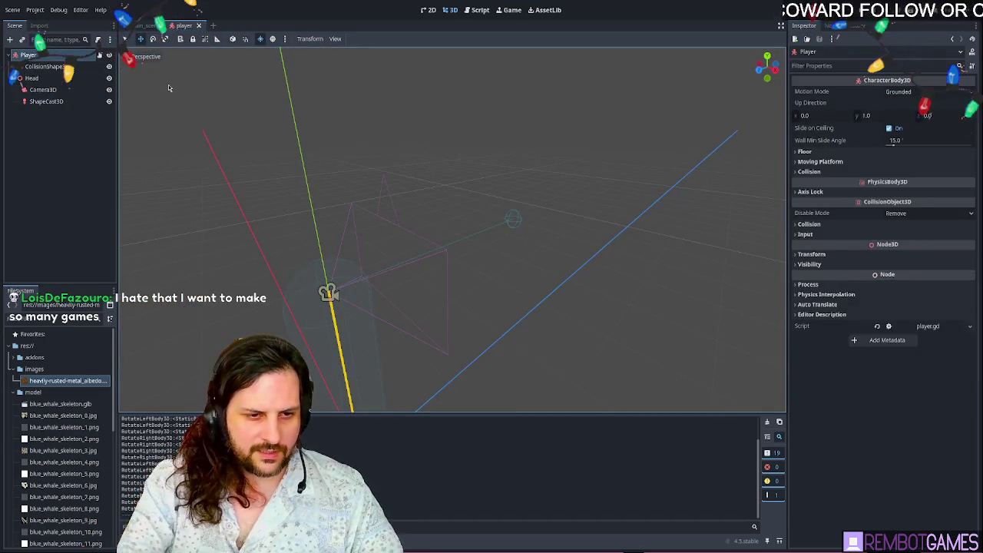
- Paste a ColorRect node under the Player and locate its Layout properties
{"action": "key", "text": "ctrl+v"}
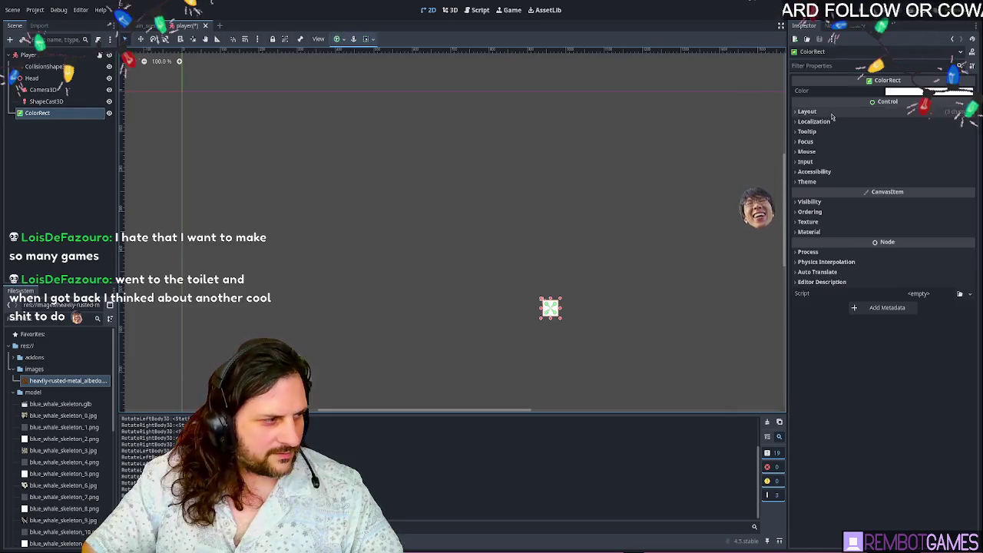
{"action": "left_click", "coordinate": [808, 112]}
{"action": "left_click", "coordinate": [812, 114]}
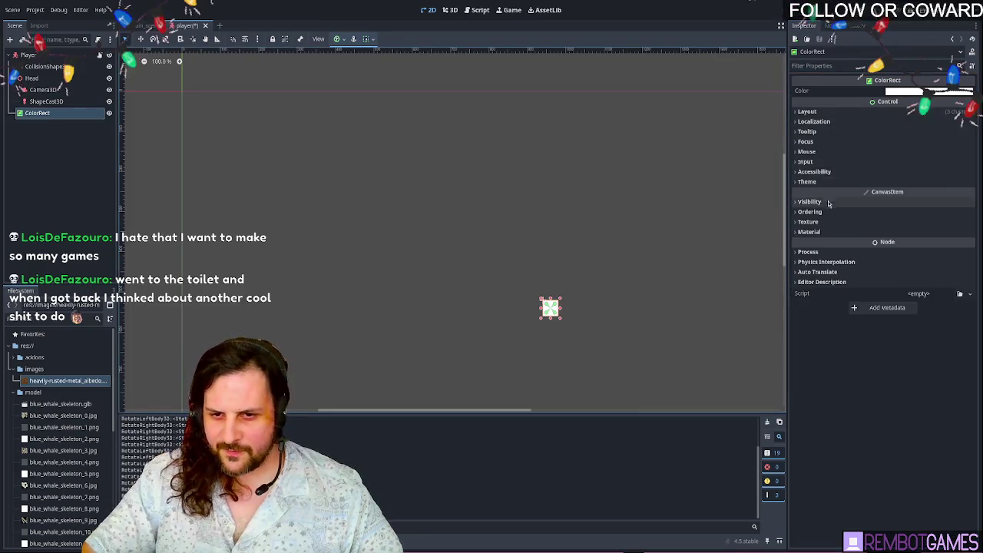
{"action": "left_click", "coordinate": [824, 113]}
{"action": "left_click", "coordinate": [823, 113]}
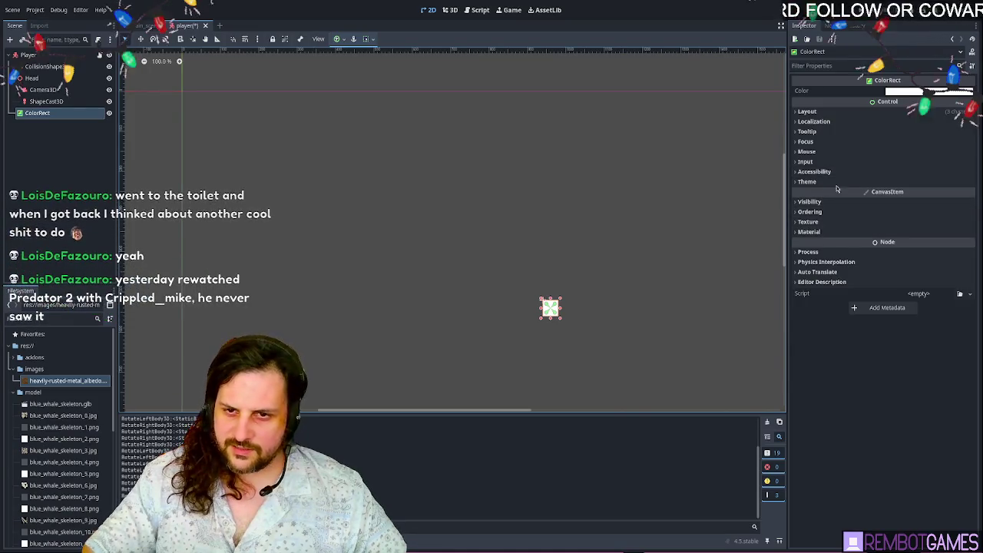
- Set the ColorRect's size to 5 px, then save and run the game
{"action": "left_click", "coordinate": [835, 113]}
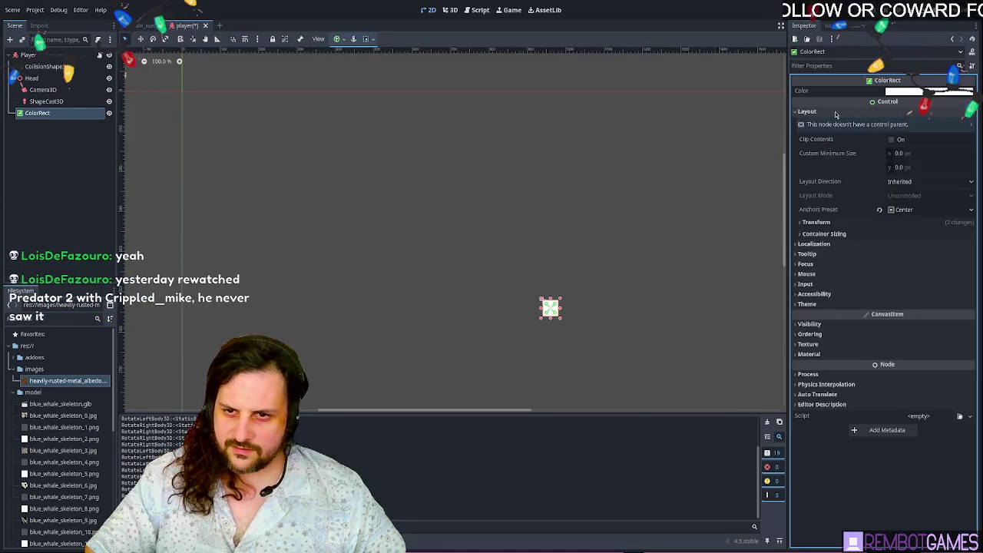
{"action": "left_click", "coordinate": [830, 221]}
{"action": "left_click", "coordinate": [908, 238]}
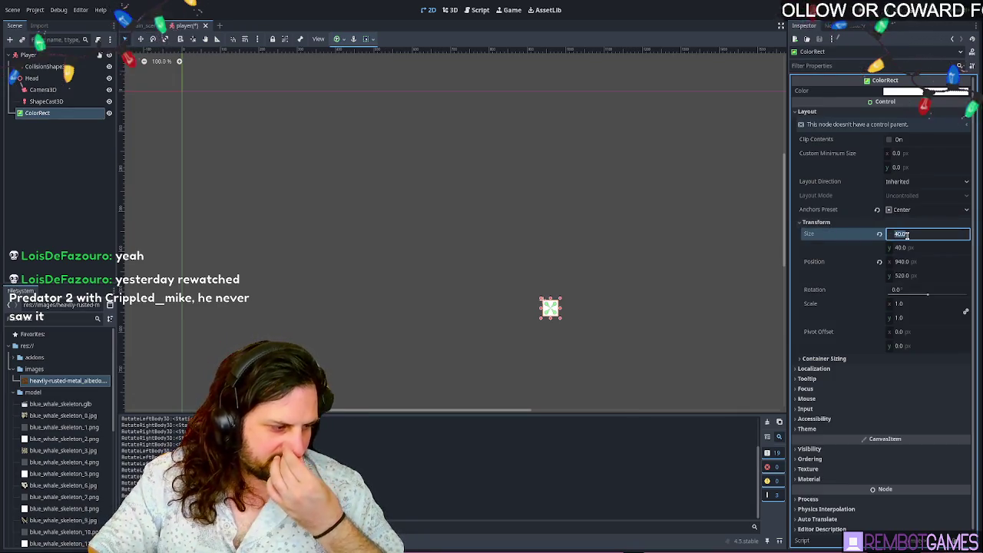
{"action": "type", "text": "5"}
{"action": "key", "text": "Tab"}
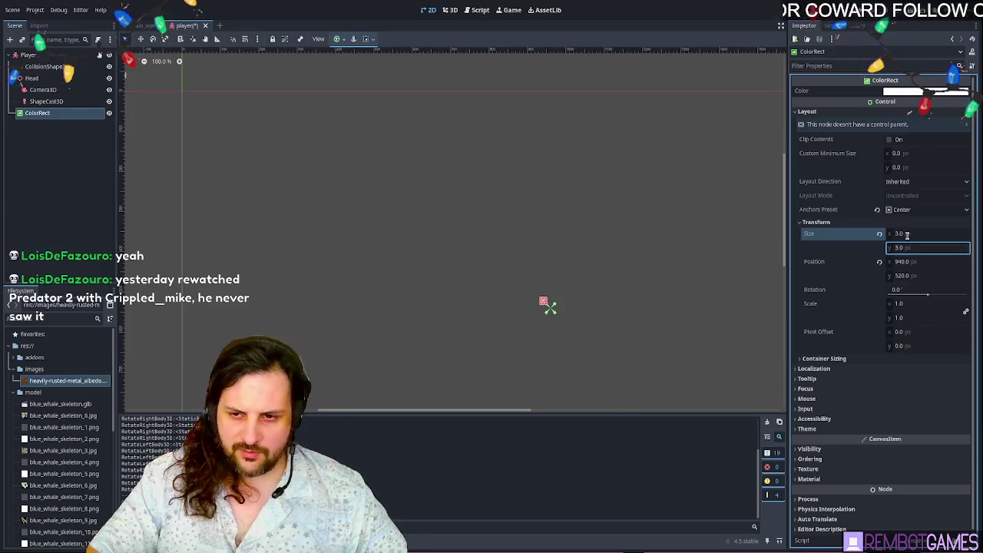
{"action": "key", "text": "Return"}
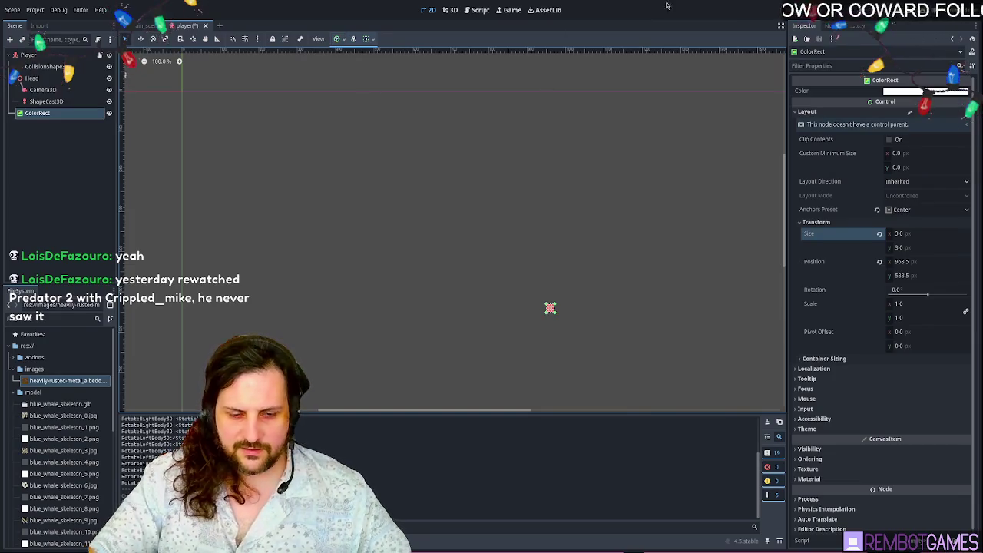
{"action": "scroll", "coordinate": [542, 279], "scroll_direction": "down", "scroll_amount": 2}
{"action": "left_click", "coordinate": [547, 247]}
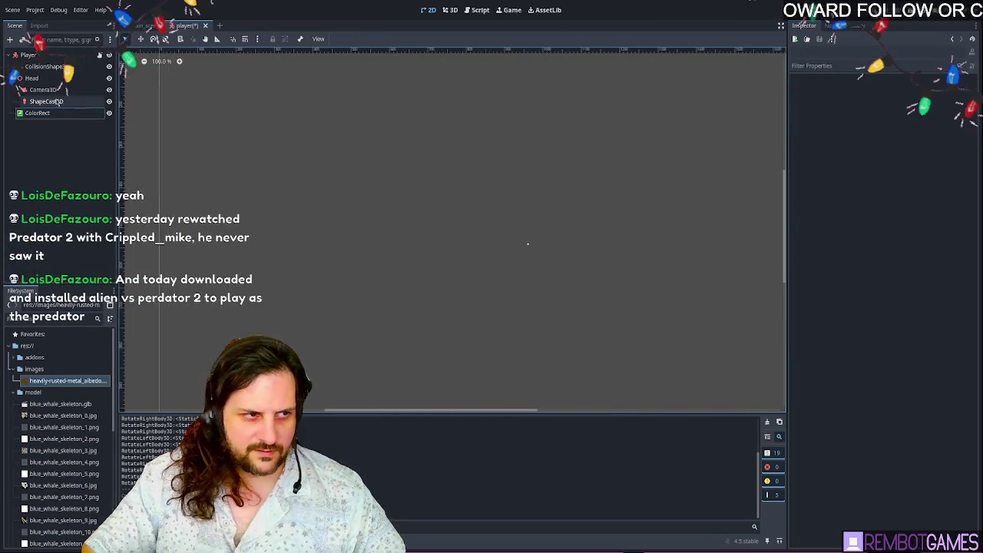
{"action": "left_click", "coordinate": [528, 244]}
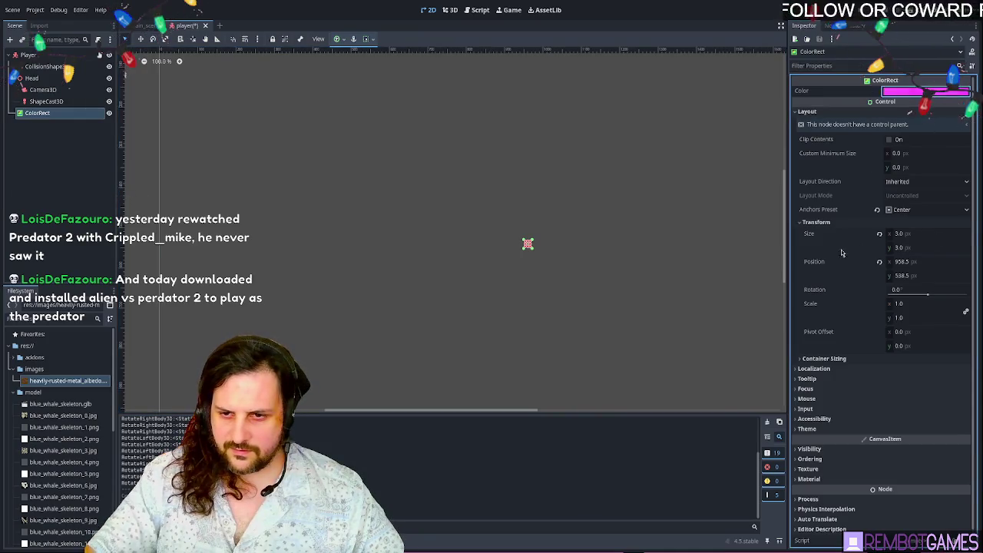
{"action": "key", "text": "F5"}
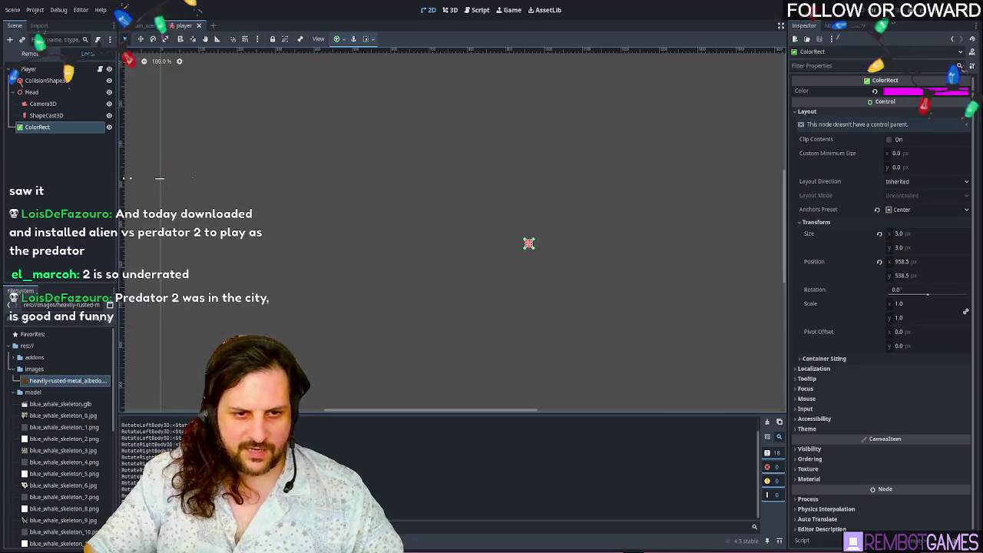
- In main_scene, frame the ScreenMesh and rotate it 90 degrees
{"action": "left_click", "coordinate": [146, 26]}
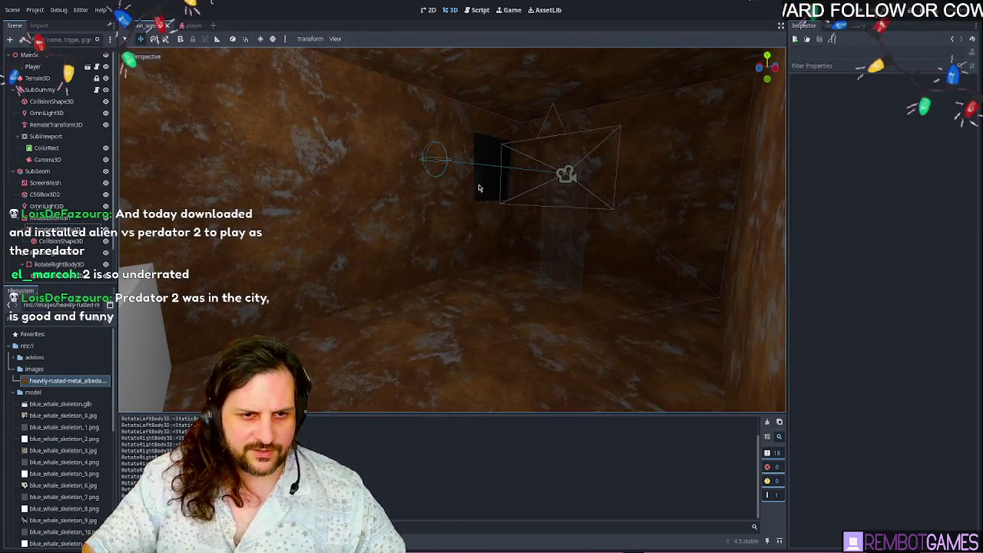
{"action": "left_click", "coordinate": [500, 192]}
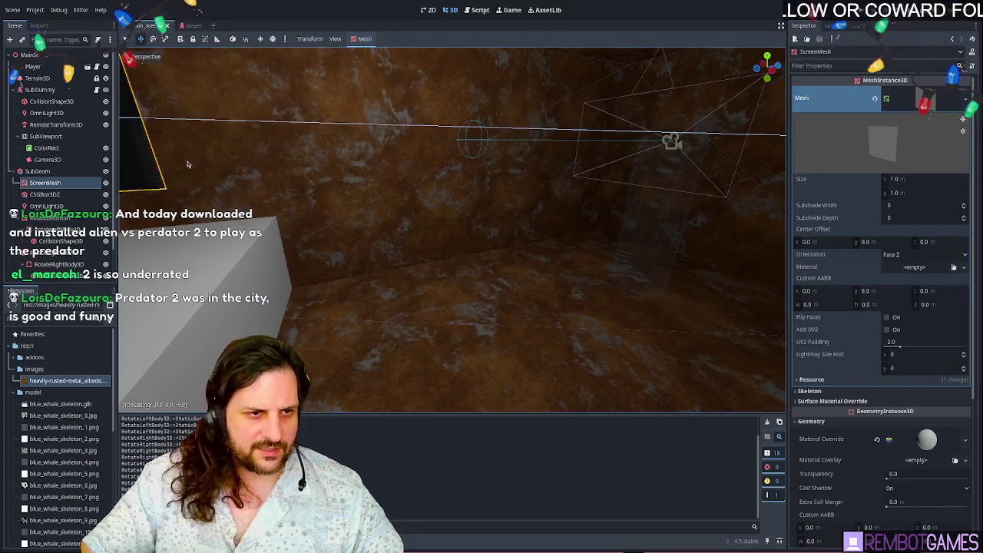
{"action": "key", "text": "f"}
{"action": "key", "text": "e"}
{"action": "mouse_move", "coordinate": [488, 244]}
{"action": "left_mouse_down"}
{"action": "mouse_move", "coordinate": [510, 241]}
{"action": "mouse_move", "coordinate": [507, 254]}
{"action": "left_mouse_up"}
{"action": "key", "text": "w"}
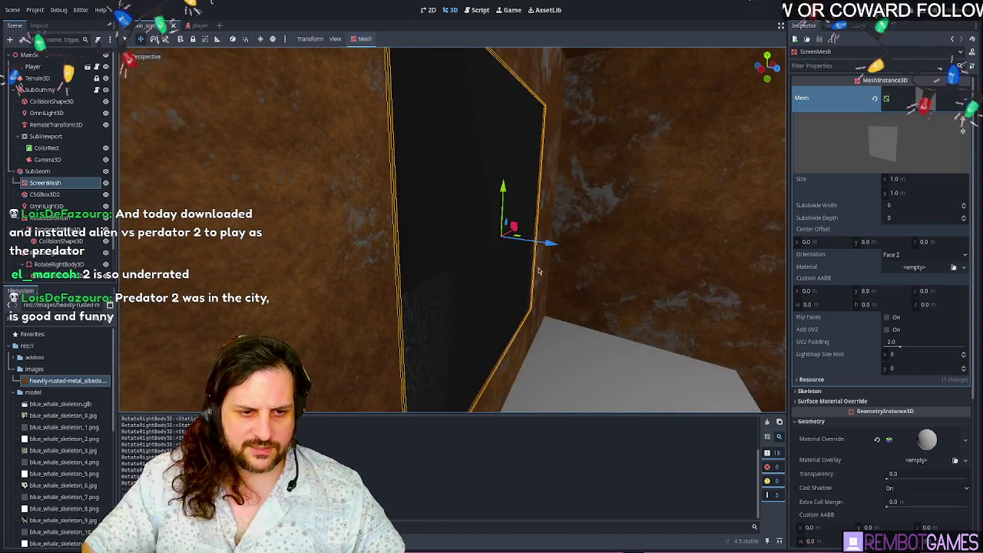
- Undo an accidental X-axis shift of the ScreenMesh and launch the game
{"action": "scroll", "coordinate": [495, 336], "scroll_direction": "down", "scroll_amount": 3}
{"action": "scroll", "coordinate": [494, 336], "scroll_direction": "down", "scroll_amount": 3}
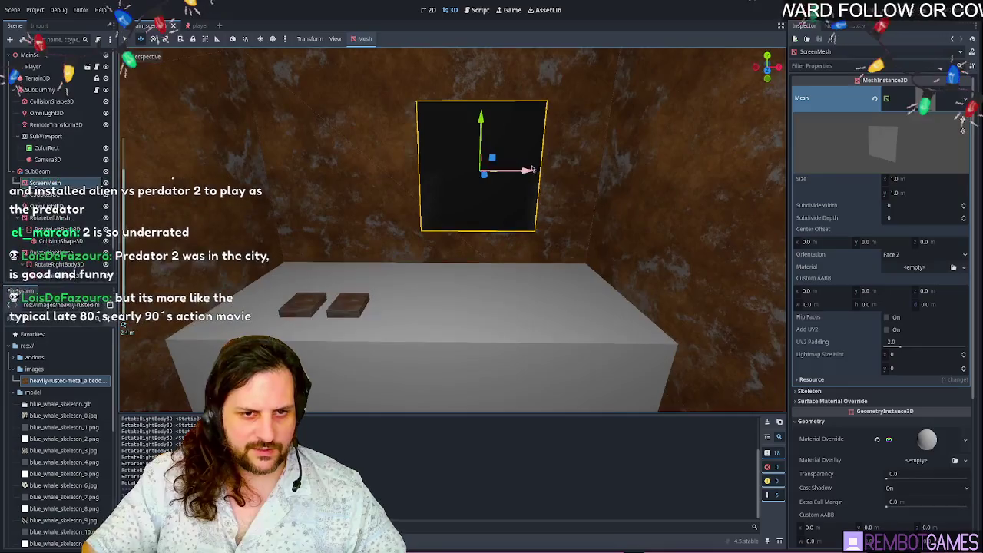
{"action": "mouse_move", "coordinate": [526, 172]}
{"action": "left_mouse_down"}
{"action": "mouse_move", "coordinate": [376, 172]}
{"action": "mouse_move", "coordinate": [491, 195]}
{"action": "mouse_move", "coordinate": [601, 190]}
{"action": "left_mouse_up"}
{"action": "key", "text": "ctrl+z"}
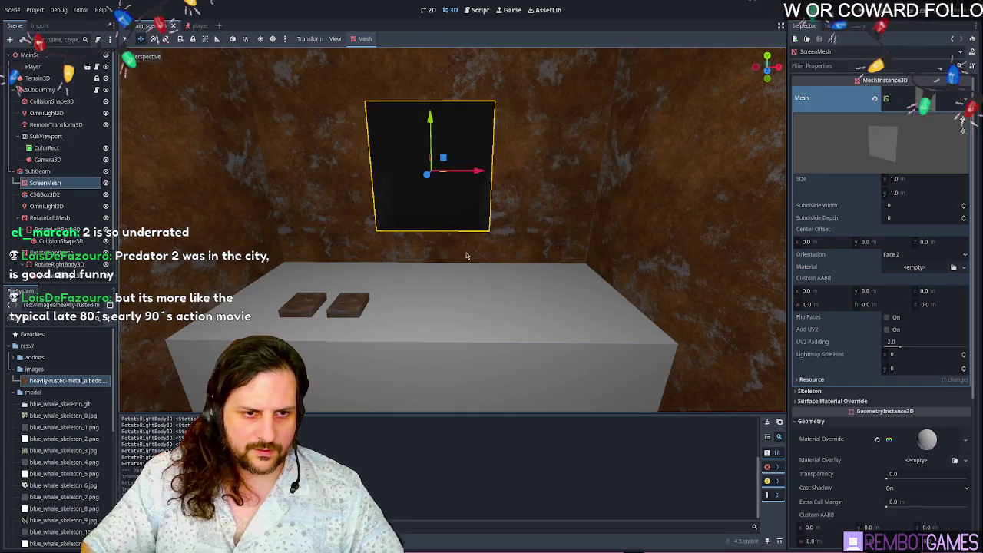
{"action": "key", "text": "F5"}
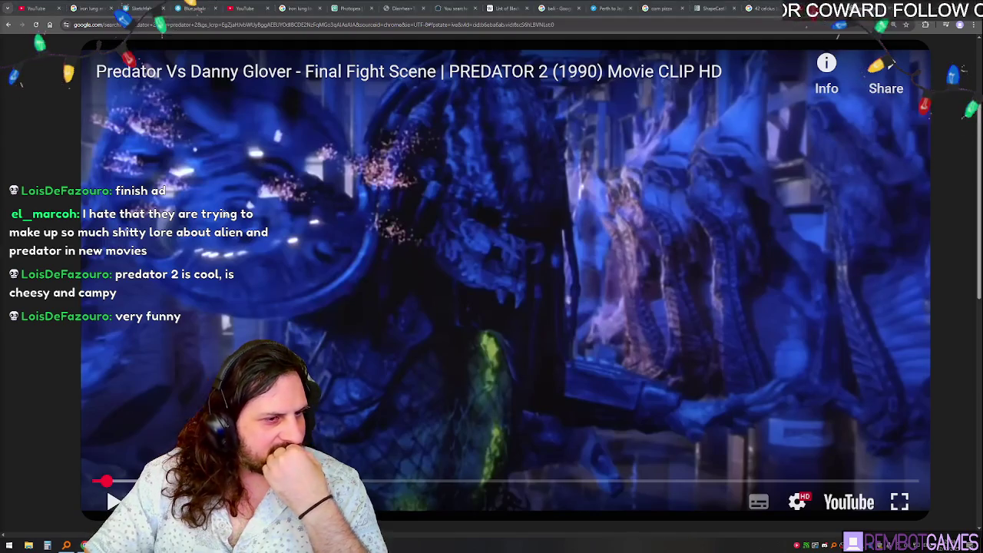
- Play the Predator 2 clip, rewind it a few seconds, then jump ahead to 4:47
{"action": "left_click", "coordinate": [444, 258]}
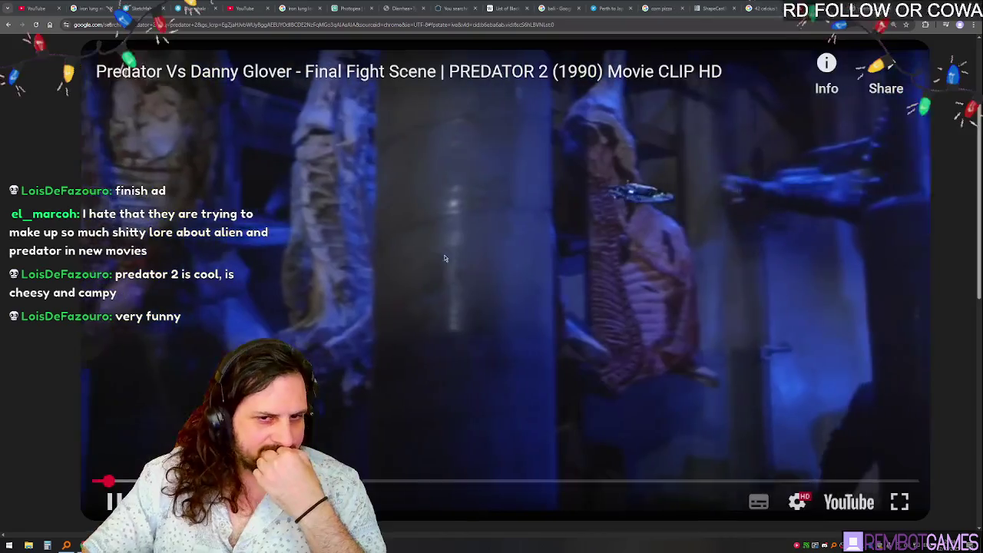
{"action": "key", "text": "space"}
{"action": "key", "text": "space"}
{"action": "key", "text": "Left"}
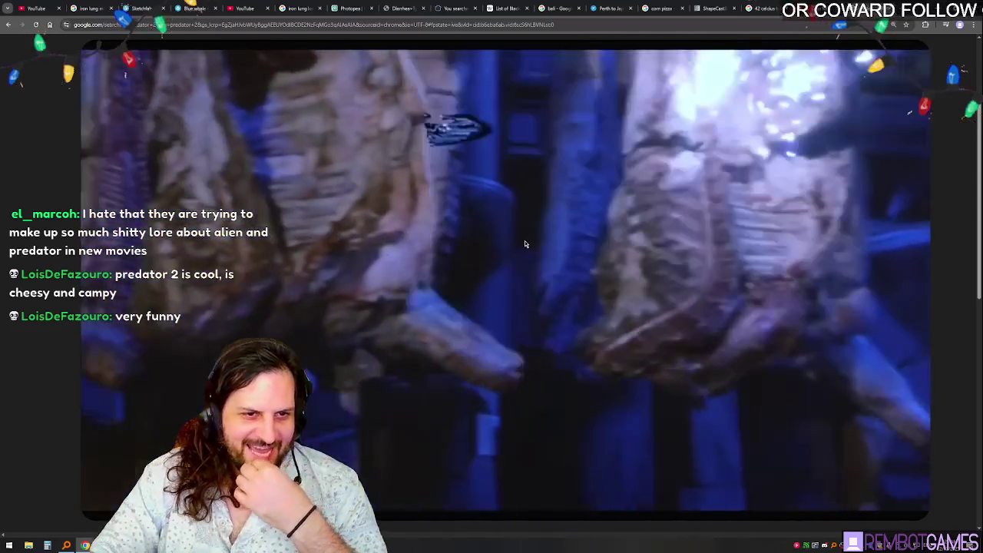
{"action": "key", "text": "Left"}
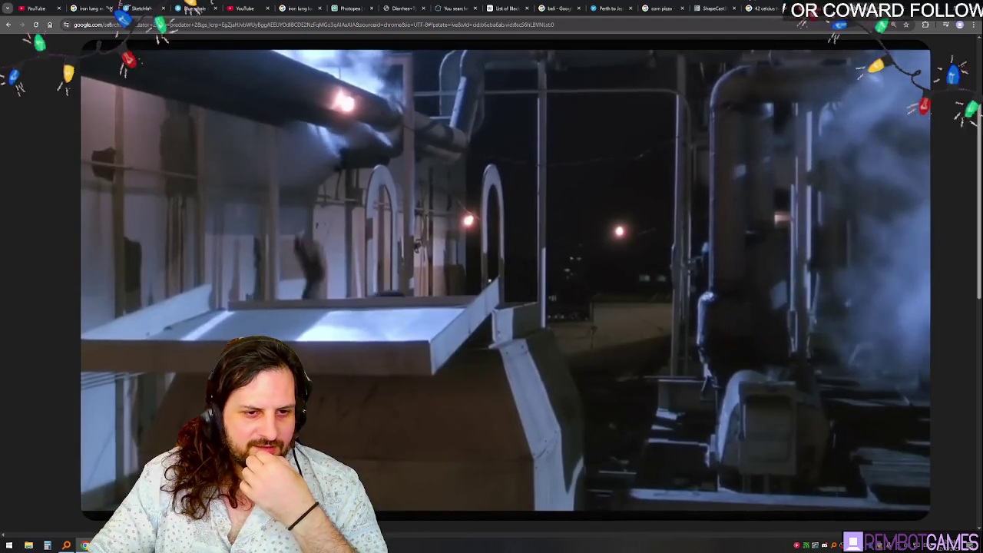
{"action": "mouse_move", "coordinate": [927, 214]}
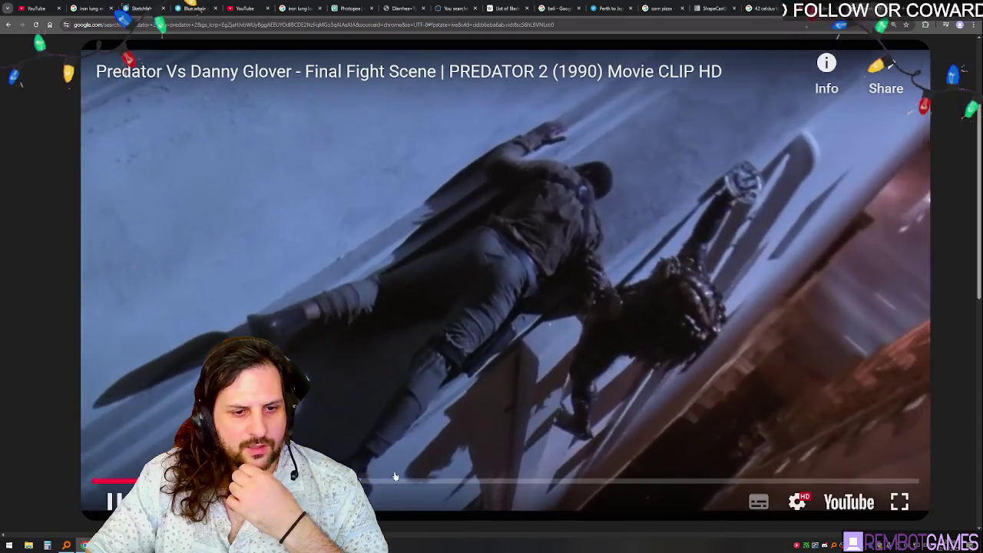
{"action": "mouse_move", "coordinate": [465, 486]}
{"action": "left_mouse_down"}
{"action": "mouse_move", "coordinate": [537, 482]}
{"action": "mouse_move", "coordinate": [457, 482]}
{"action": "mouse_move", "coordinate": [506, 486]}
{"action": "left_mouse_up"}
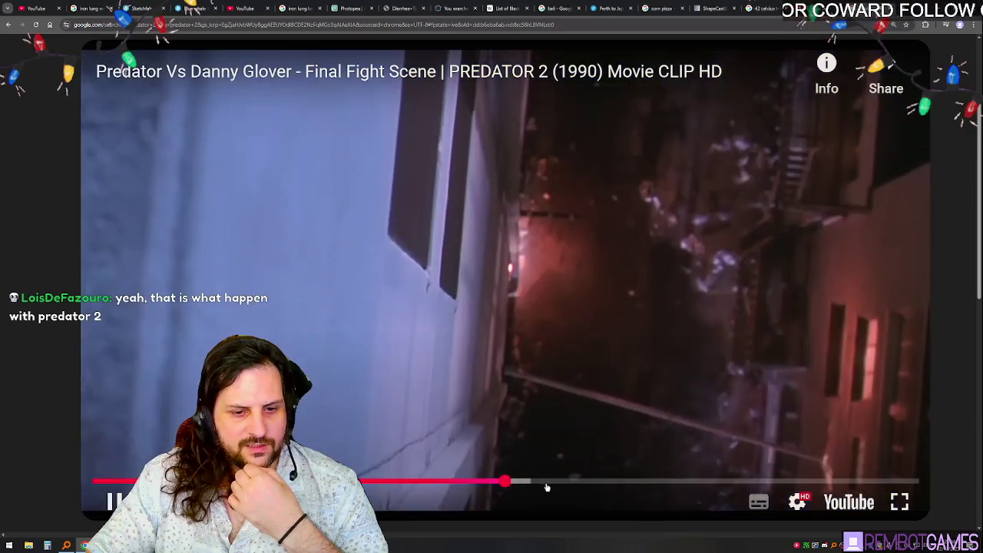
- Scrub the Predator 2 clip forward, then back to near 0:13
{"action": "left_click", "coordinate": [547, 482]}
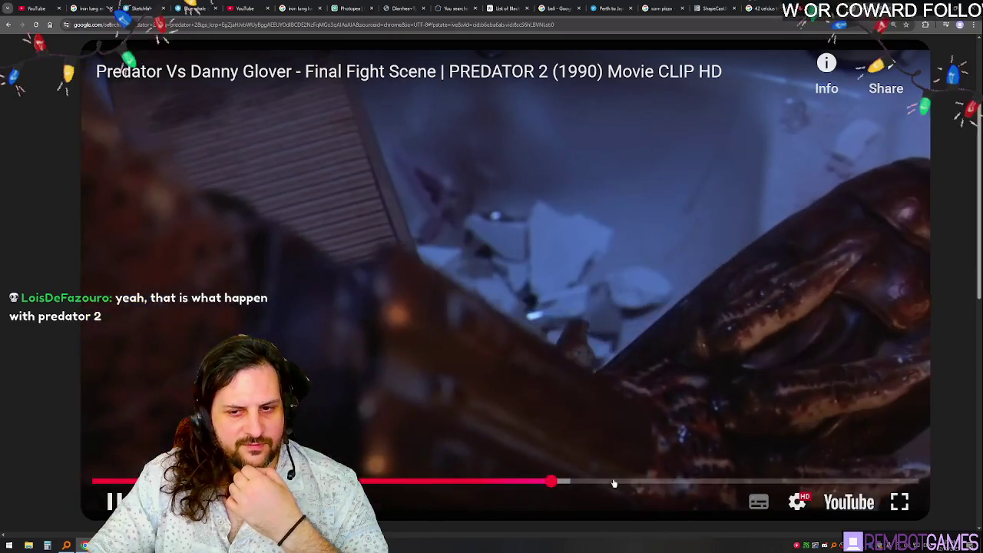
{"action": "left_click", "coordinate": [646, 482]}
{"action": "mouse_move", "coordinate": [645, 483]}
{"action": "left_mouse_down"}
{"action": "mouse_move", "coordinate": [658, 482]}
{"action": "mouse_move", "coordinate": [453, 472]}
{"action": "left_mouse_up"}
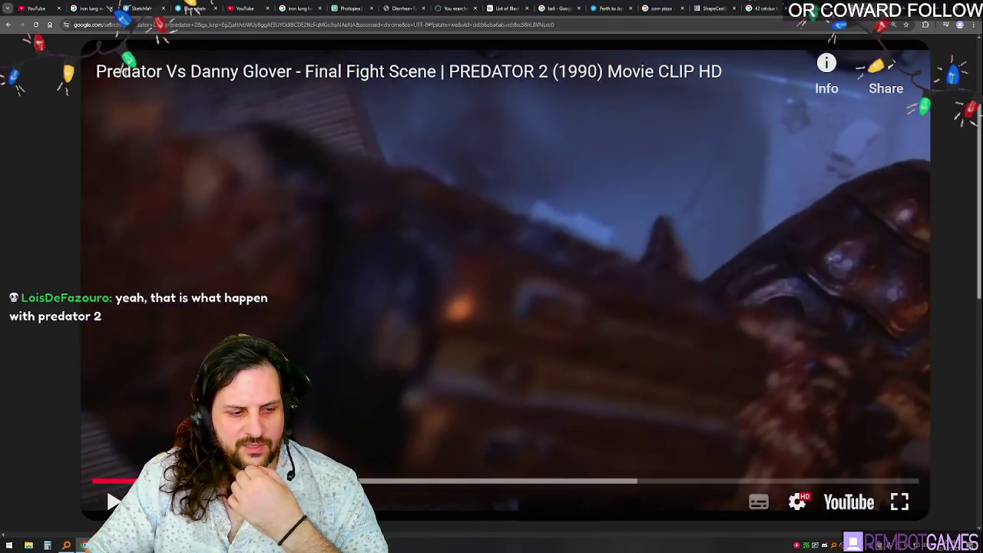
{"action": "left_click_drag", "start_coordinate": [138, 483], "coordinate": [115, 482]}
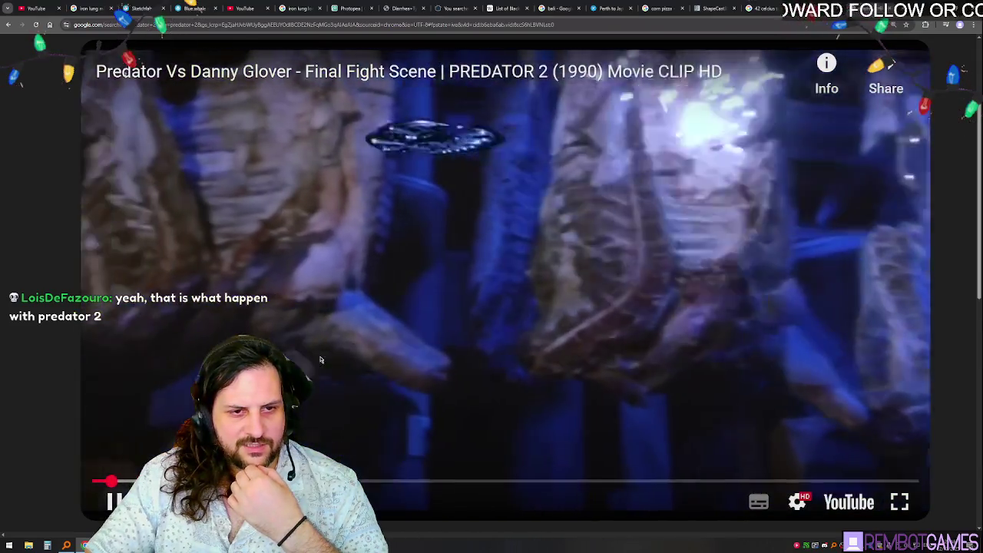
- Leave the clip paused on the Predator and return to the Godot editor
{"action": "left_click", "coordinate": [415, 85]}
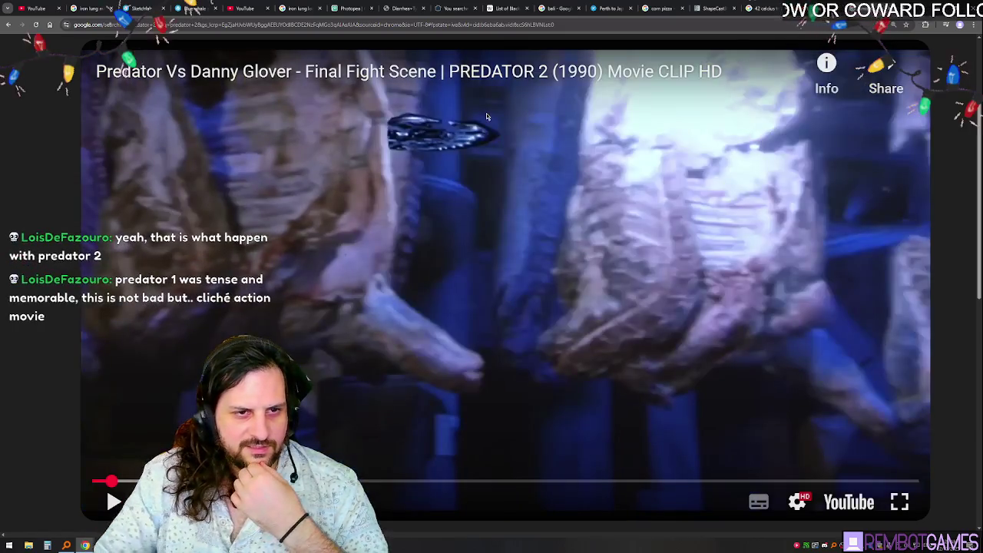
{"action": "left_click", "coordinate": [476, 276]}
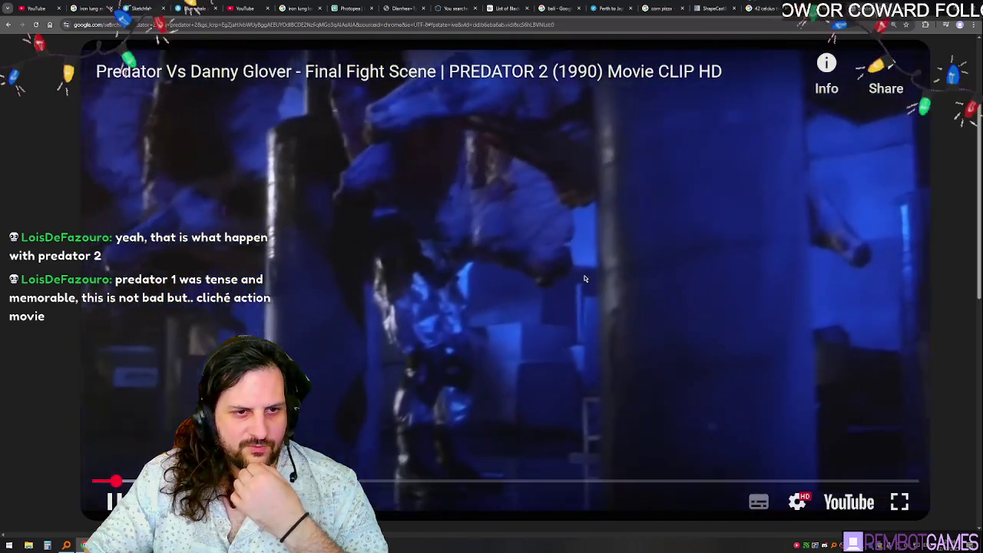
{"action": "left_click", "coordinate": [345, 269]}
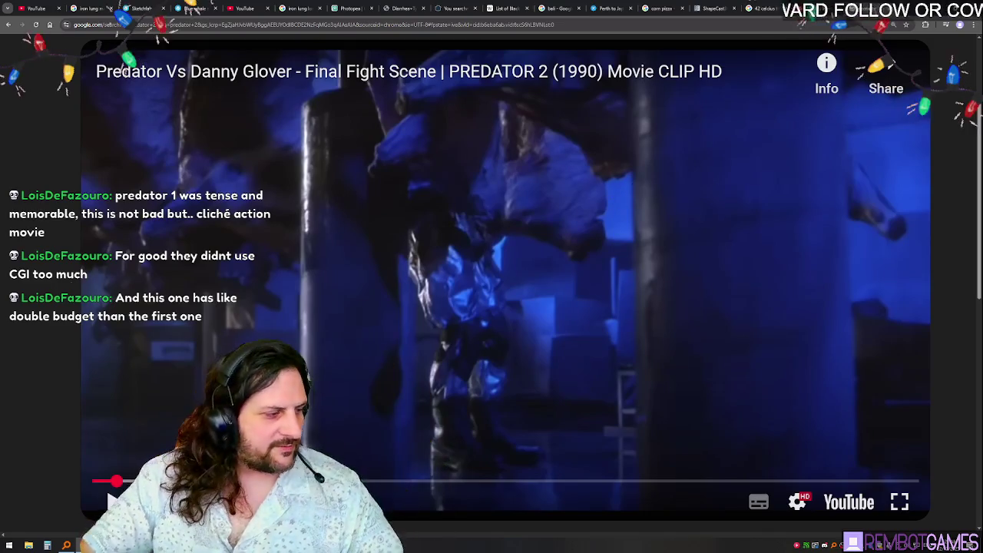
{"action": "key", "text": "alt+Tab"}
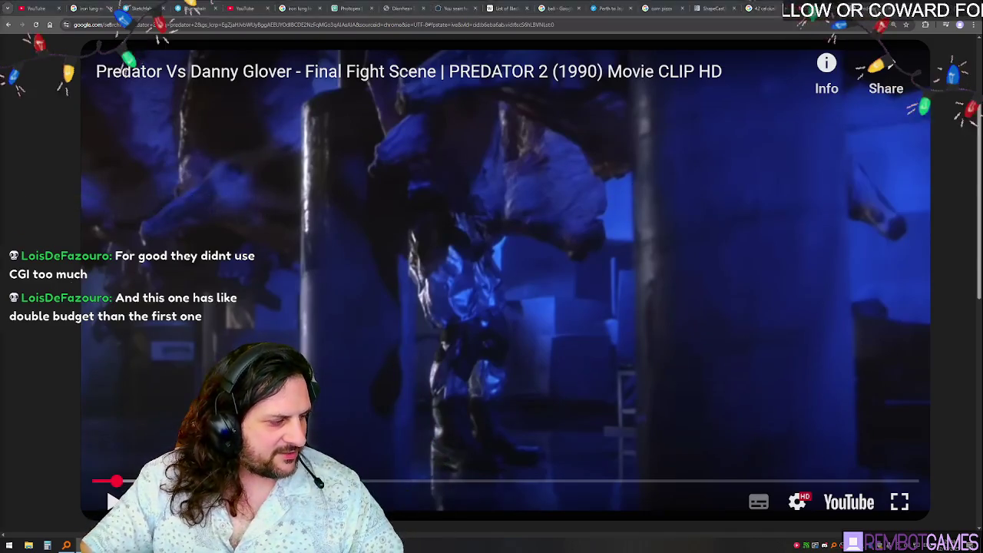
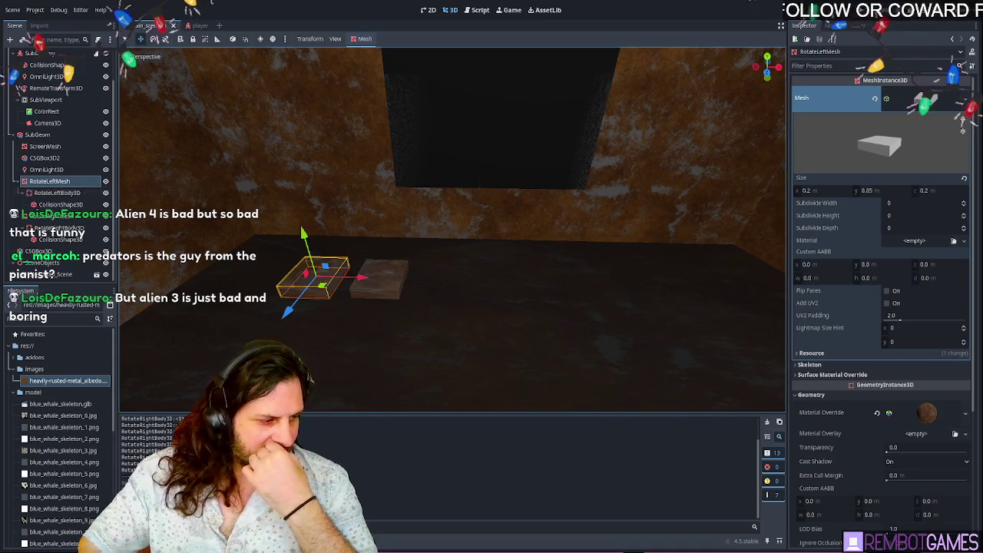
- Switch from the Godot editor to the Alien 3 Google Images results in Chrome
{"action": "key", "text": "alt+Tab"}
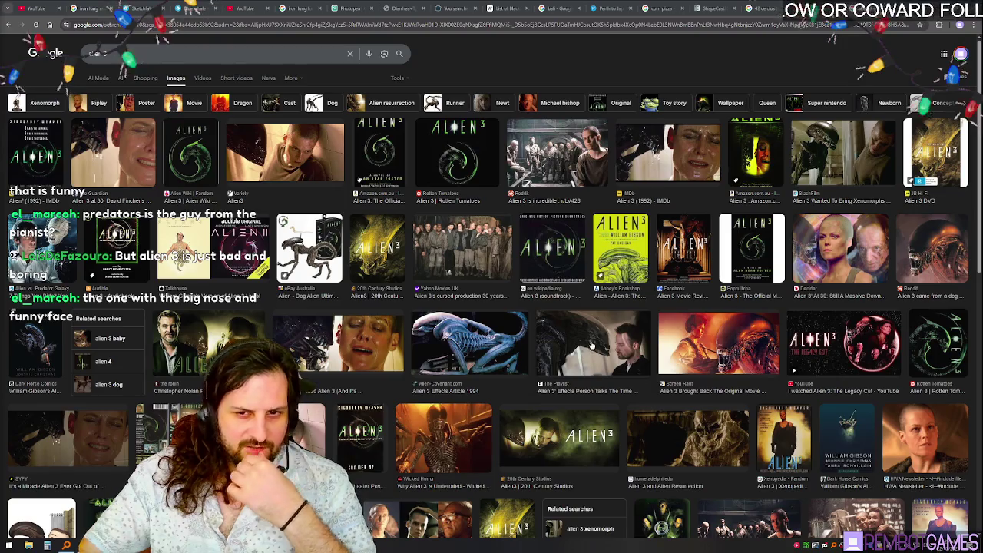
- Preview the eBay Dog Alien action figure, browse the results, and start typing 'the 70s sh'
{"action": "left_click", "coordinate": [315, 256]}
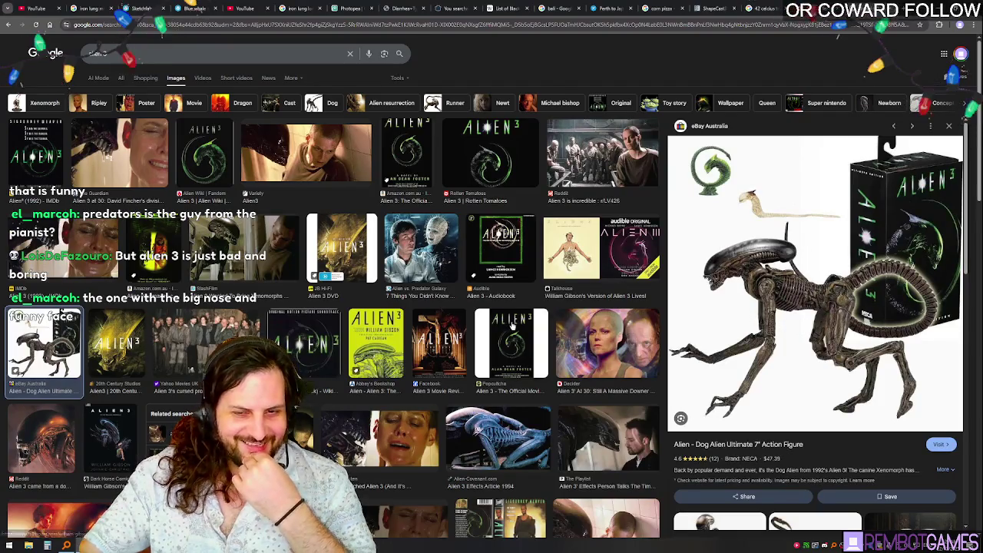
{"action": "scroll", "coordinate": [513, 324], "scroll_direction": "down", "scroll_amount": 3}
{"action": "scroll", "coordinate": [513, 324], "scroll_direction": "down", "scroll_amount": 5}
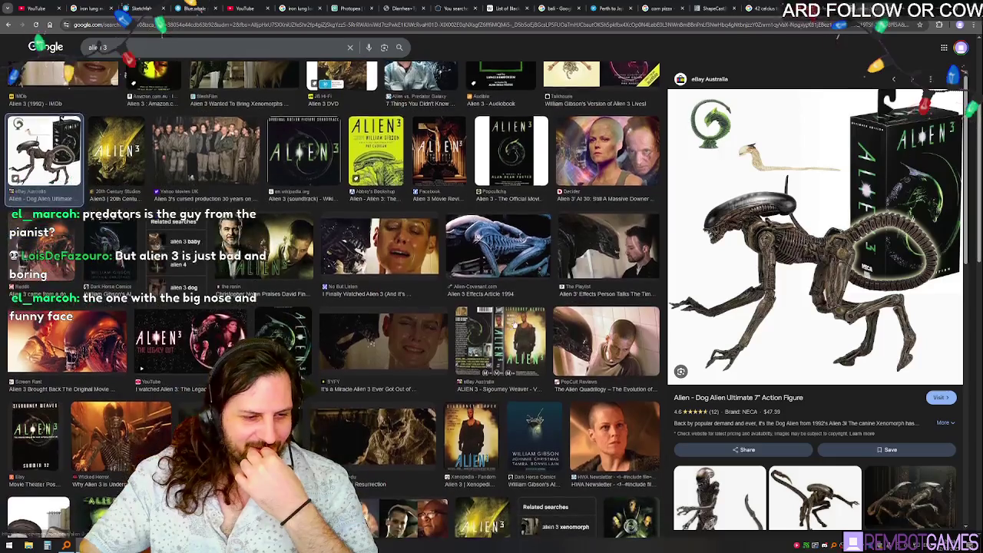
{"action": "scroll", "coordinate": [194, 335], "scroll_direction": "down", "scroll_amount": 2}
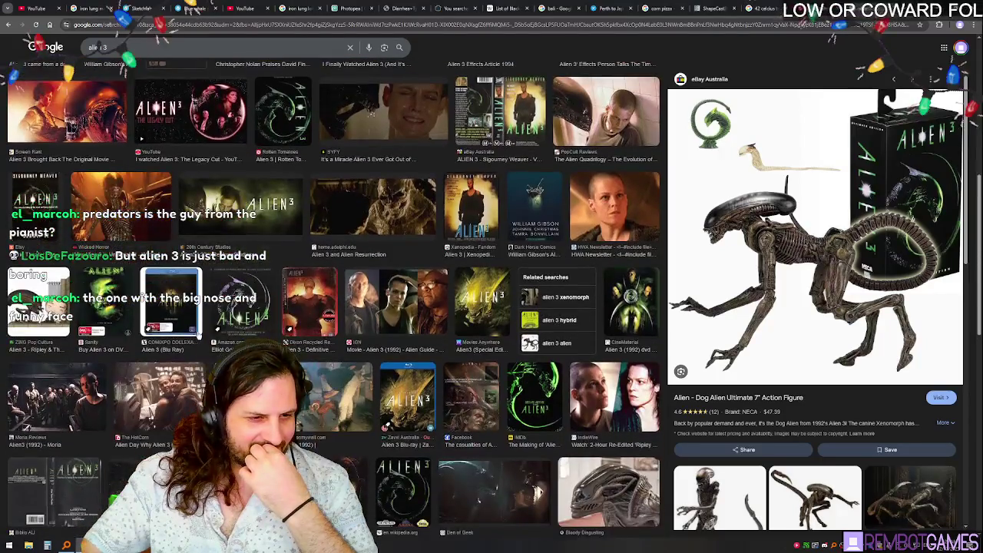
{"action": "scroll", "coordinate": [202, 335], "scroll_direction": "down", "scroll_amount": 2}
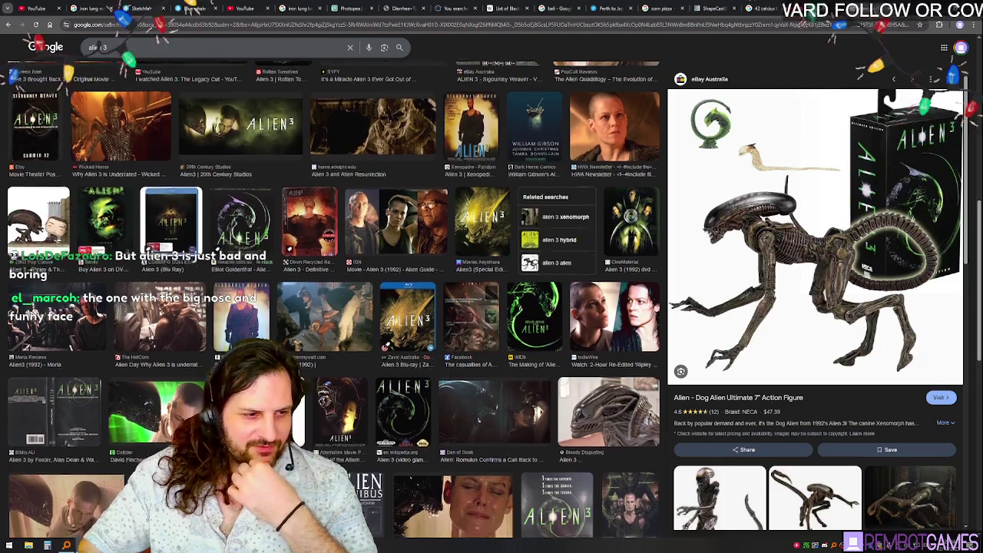
{"action": "scroll", "coordinate": [333, 299], "scroll_direction": "down", "scroll_amount": 3}
{"action": "scroll", "coordinate": [334, 300], "scroll_direction": "down", "scroll_amount": 3}
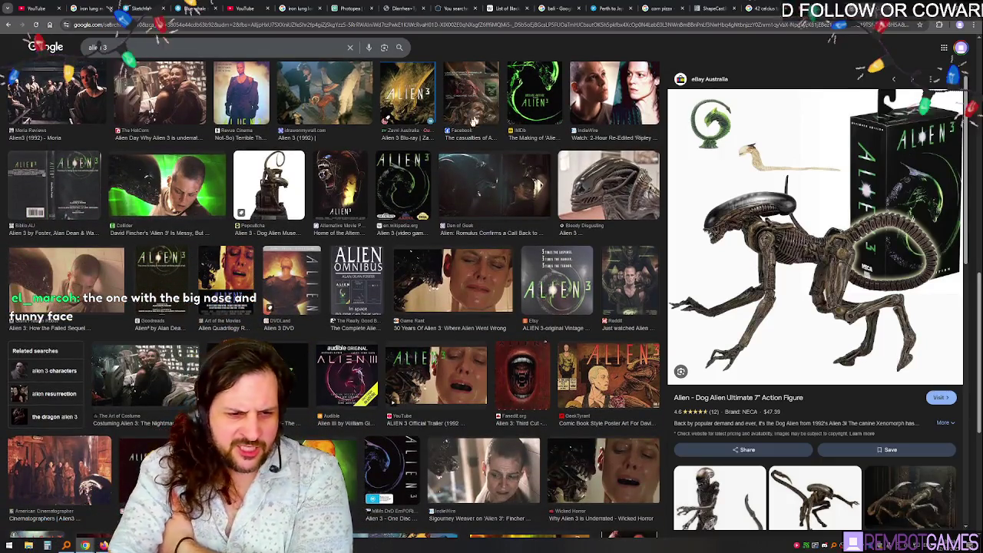
{"action": "scroll", "coordinate": [327, 212], "scroll_direction": "down", "scroll_amount": 1}
{"action": "scroll", "coordinate": [326, 212], "scroll_direction": "down", "scroll_amount": 2}
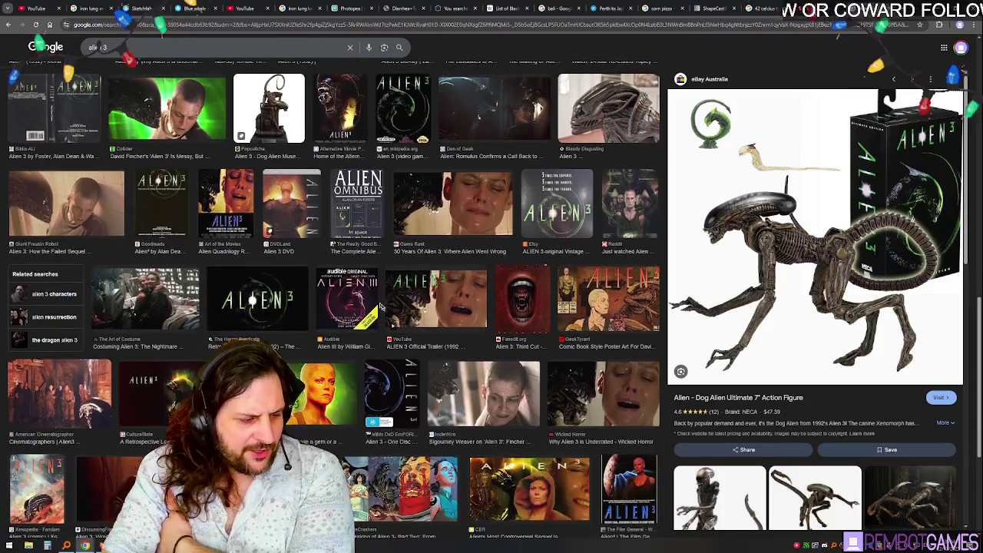
{"action": "scroll", "coordinate": [304, 217], "scroll_direction": "up", "scroll_amount": 5}
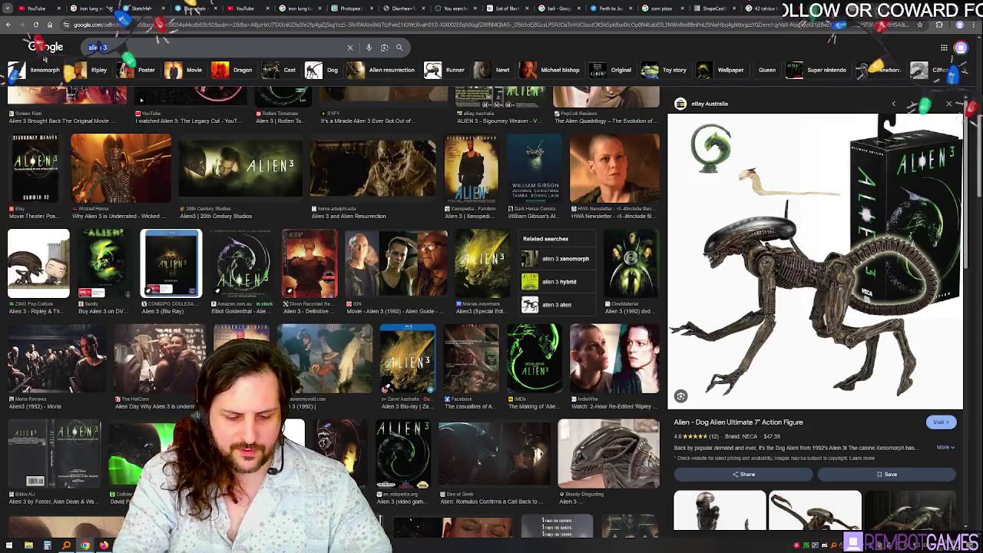
{"action": "type", "text": "the 70s sh"}
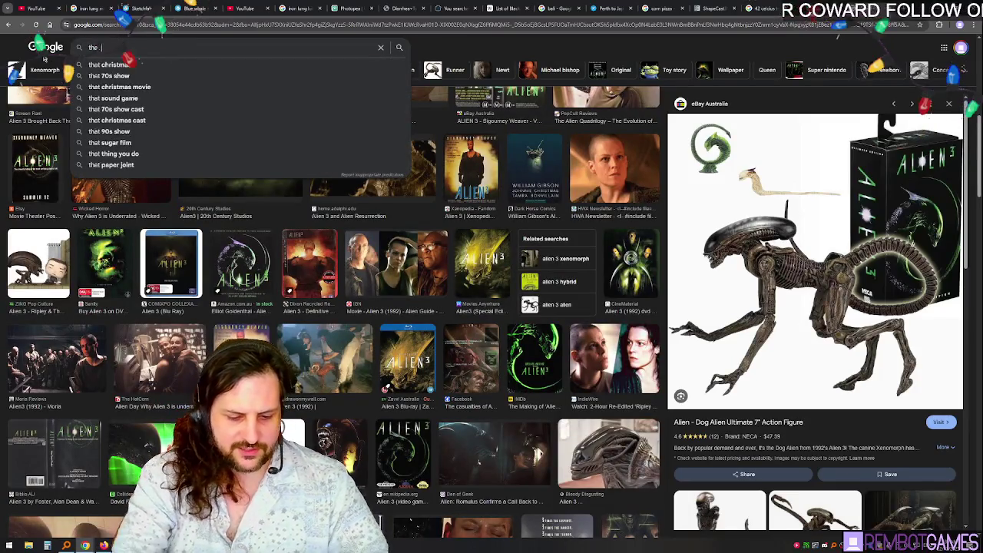
- Pick the 'that 70s show' suggestion, narrow to Eric Forman, and switch to All results
{"action": "left_click", "coordinate": [108, 64]}
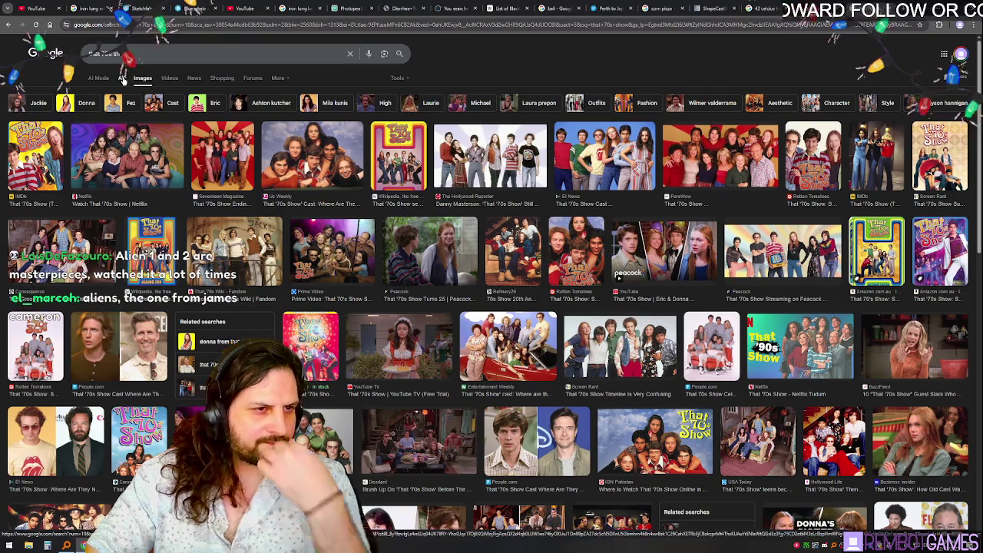
{"action": "left_click", "coordinate": [208, 105]}
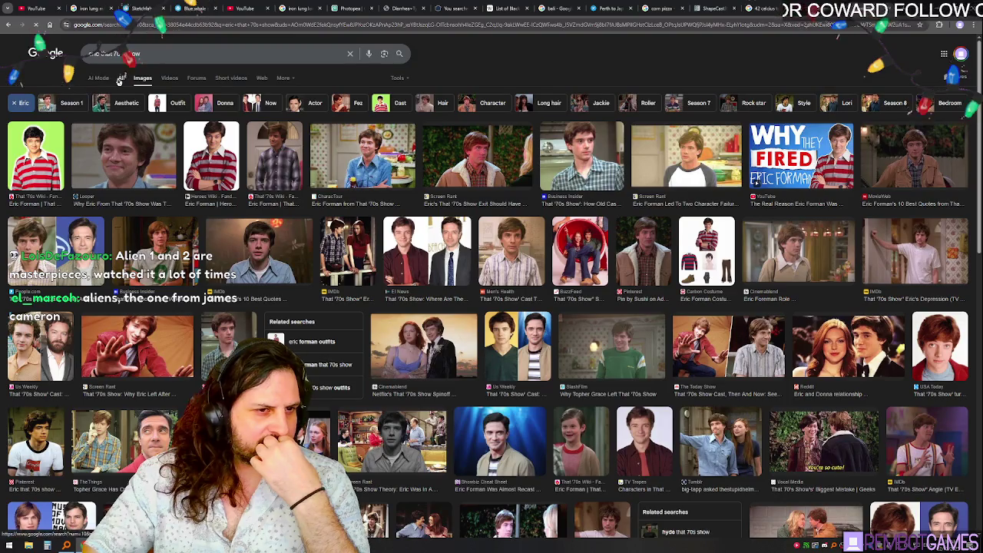
{"action": "left_click", "coordinate": [120, 78]}
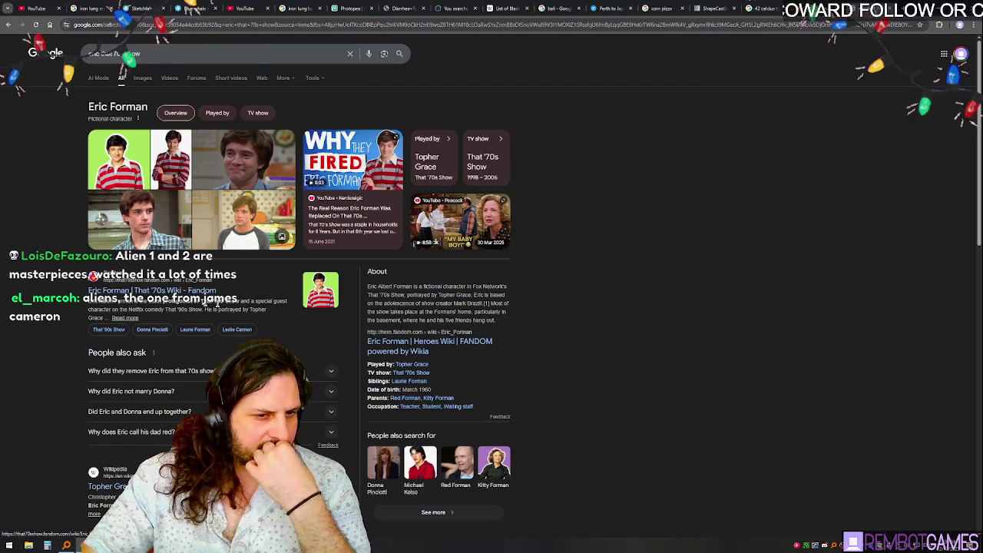
- Copy 'Topher Grace' from the Eric Forman panel and search 'topher grace predators'
{"action": "mouse_move", "coordinate": [376, 287]}
{"action": "left_mouse_down"}
{"action": "mouse_move", "coordinate": [491, 296]}
{"action": "mouse_move", "coordinate": [497, 311]}
{"action": "left_mouse_up"}
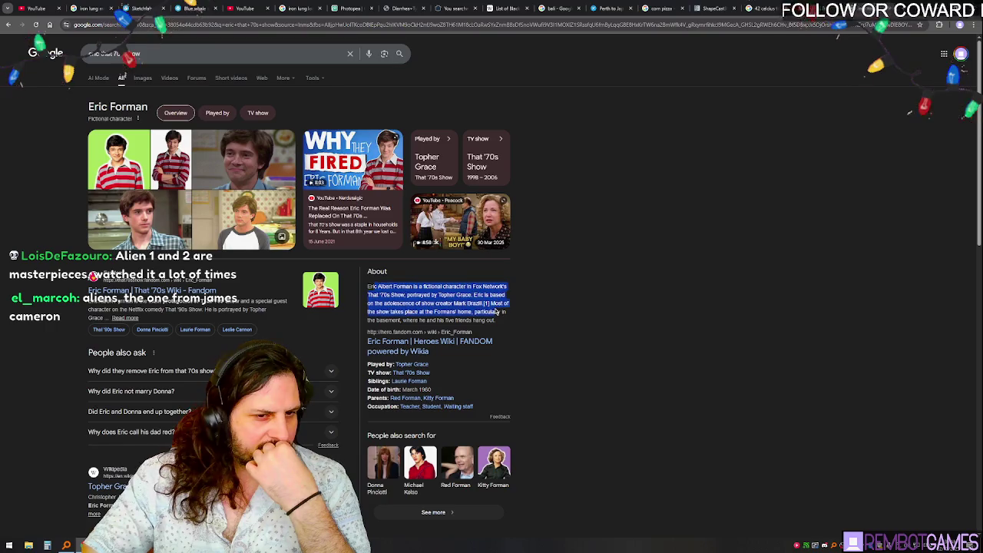
{"action": "left_click", "coordinate": [445, 294]}
{"action": "key", "text": "ctrl+c"}
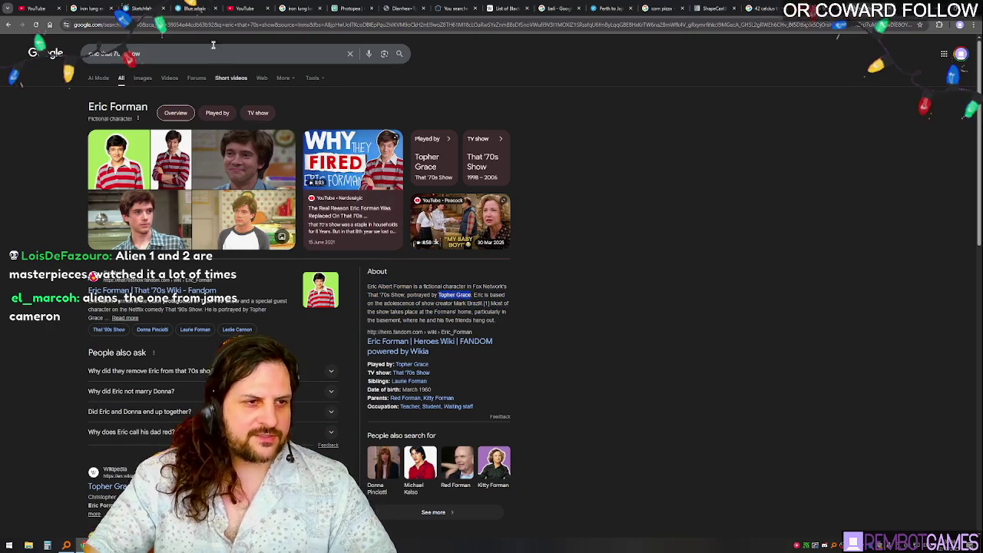
{"action": "left_click", "coordinate": [216, 51]}
{"action": "key", "text": "ctrl+a"}
{"action": "key", "text": "ctrl+v"}
{"action": "type", "text": "predators"}
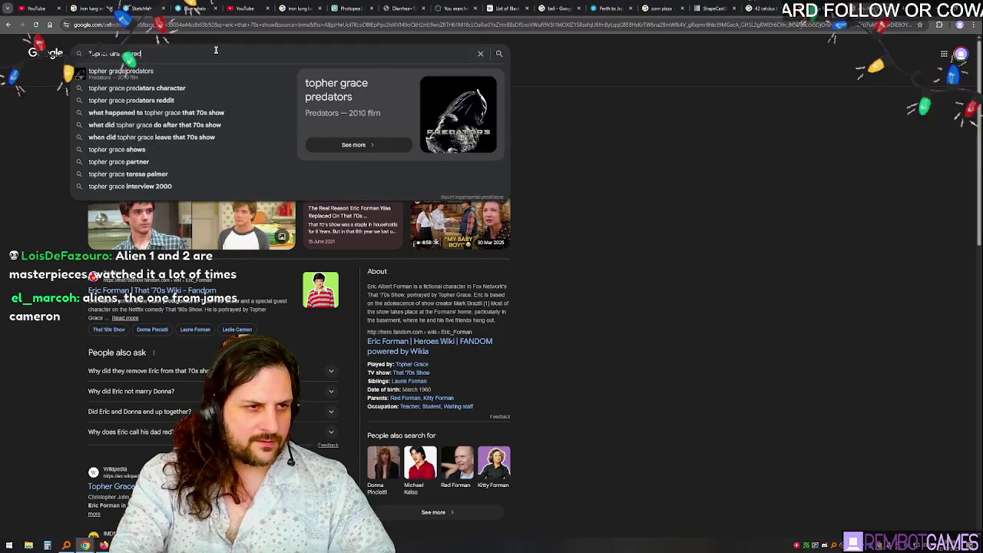
{"action": "key", "text": "Return"}
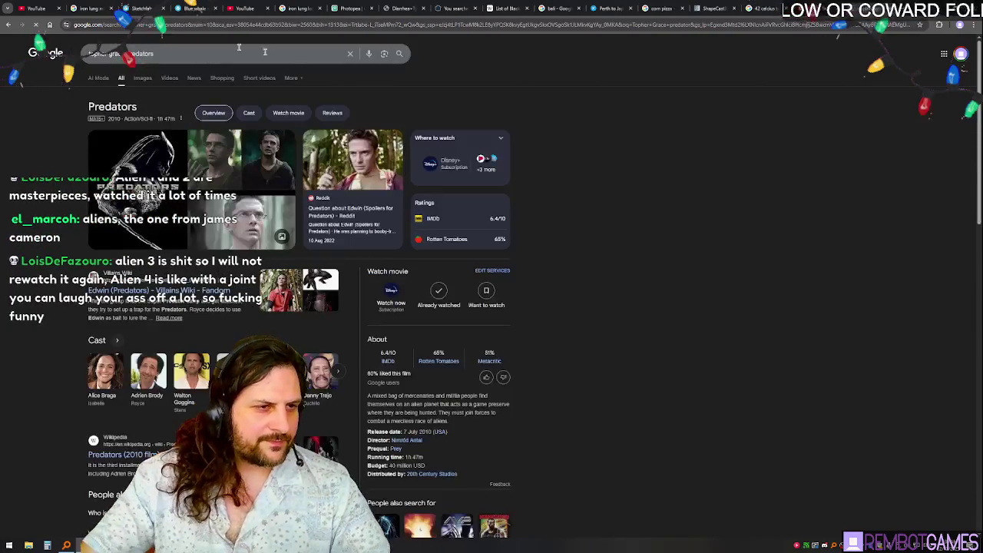
- Preview the Edwin still from Predators, open its full-size image in a new tab, then return
{"action": "left_click", "coordinate": [135, 175]}
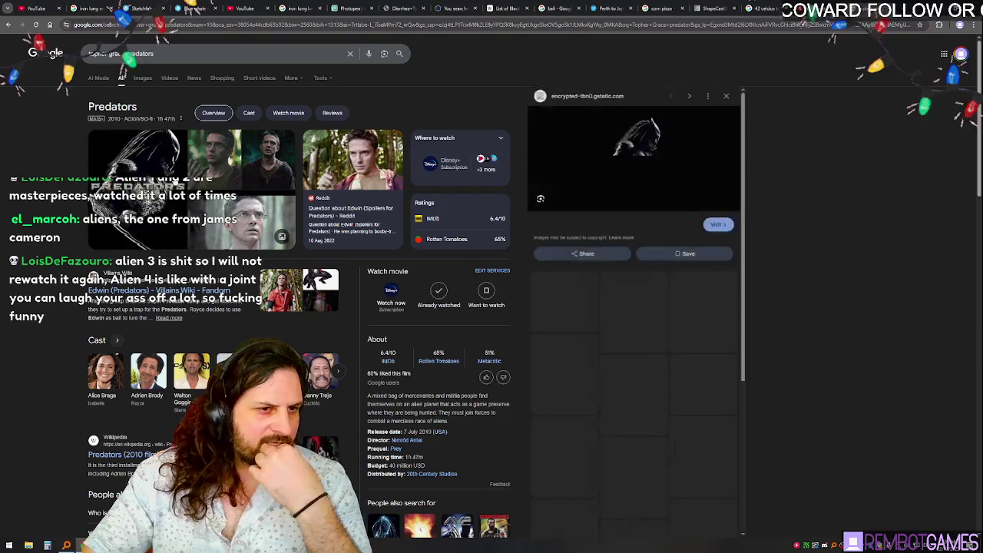
{"action": "left_click", "coordinate": [227, 165]}
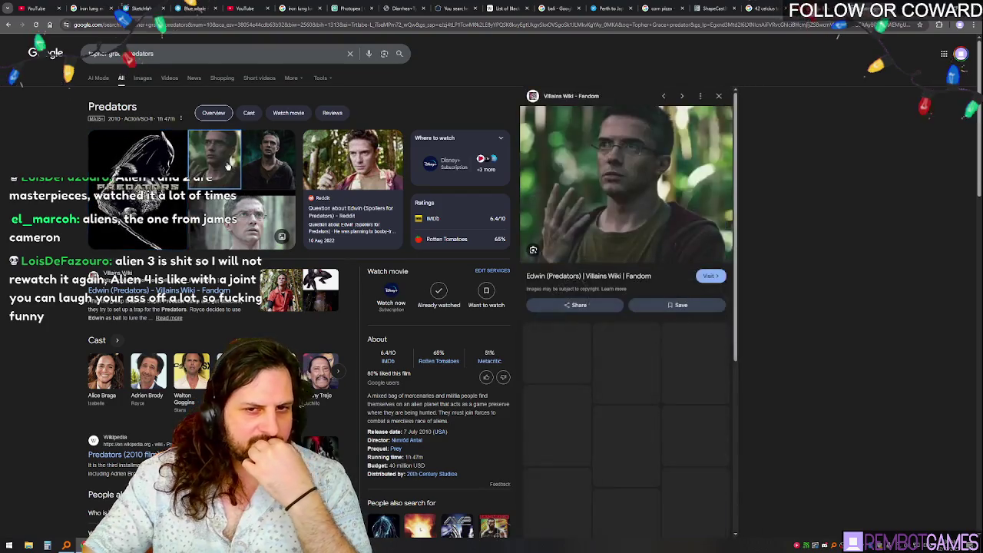
{"action": "right_click", "coordinate": [645, 178]}
{"action": "left_click", "coordinate": [677, 278]}
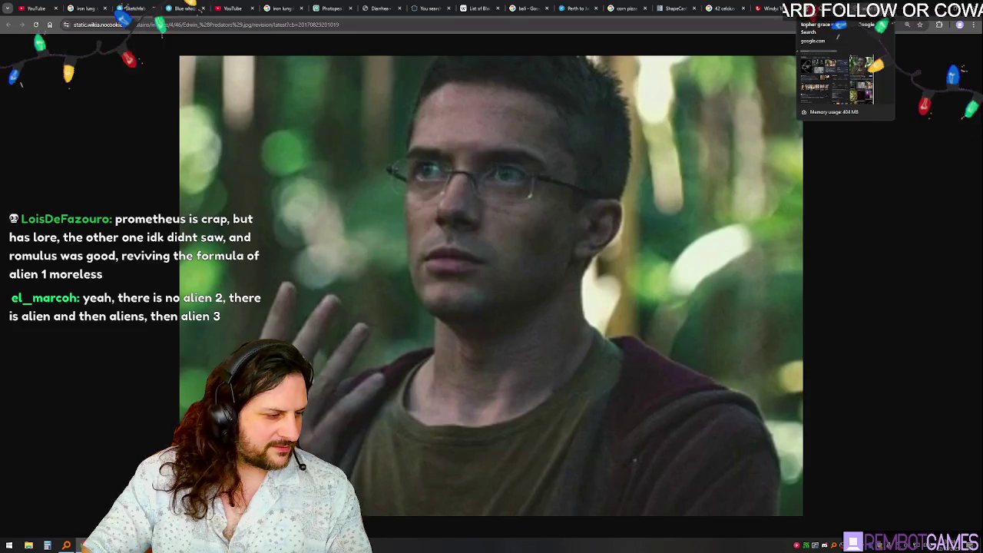
{"action": "left_click", "coordinate": [814, 9]}
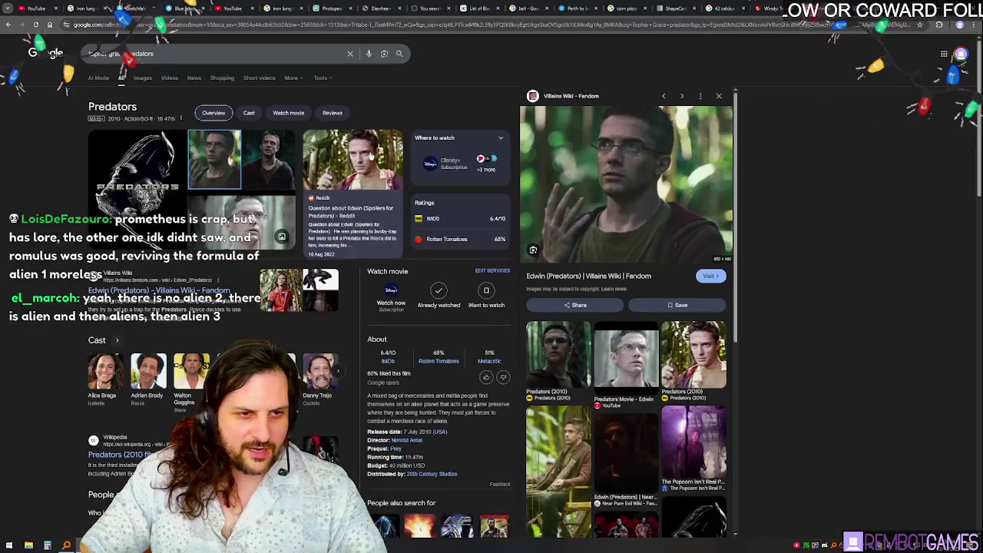
- Search 'alien 2 aliens', view the Aliens poster, and open its Wikipedia article in a new tab
{"action": "type", "text": "alien 2"}
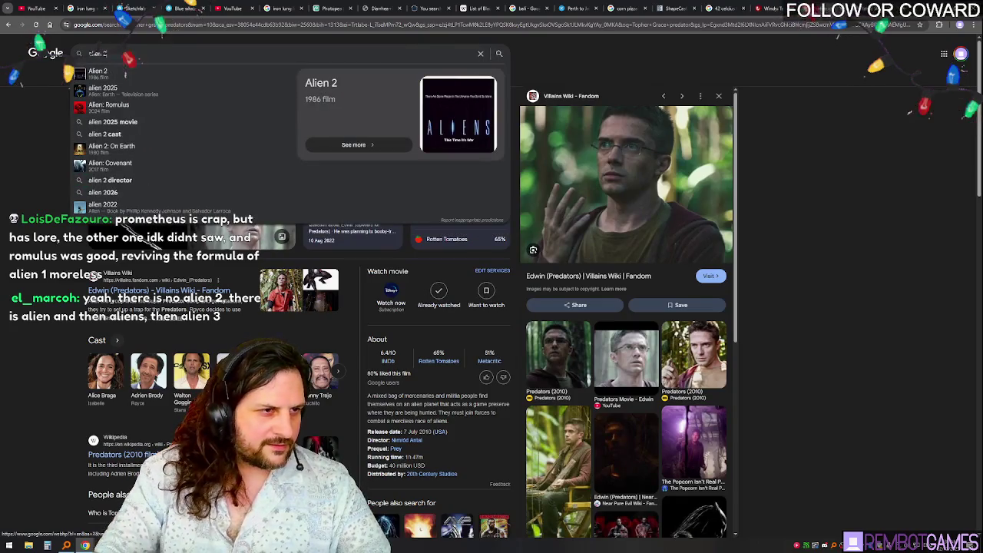
{"action": "type", "text": " aliens"}
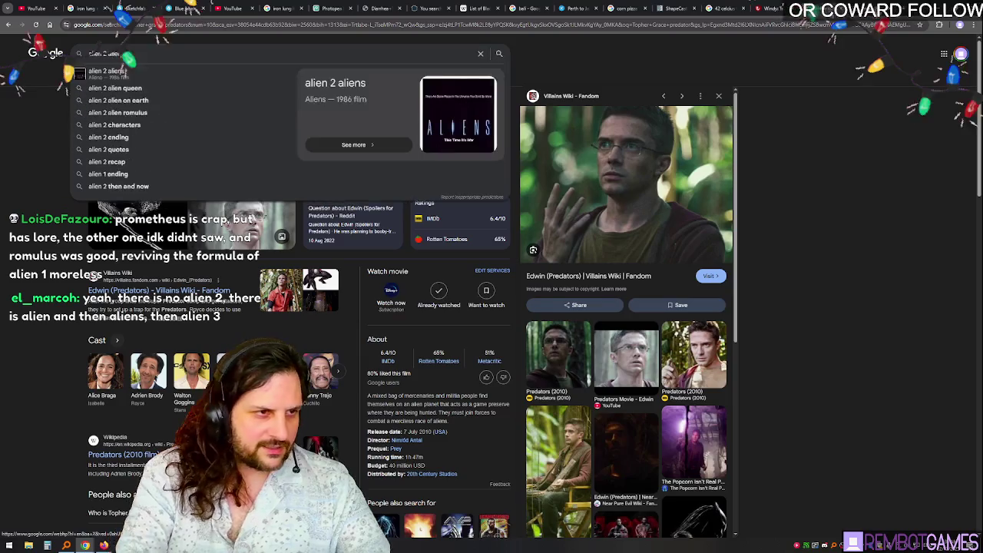
{"action": "key", "text": "Return"}
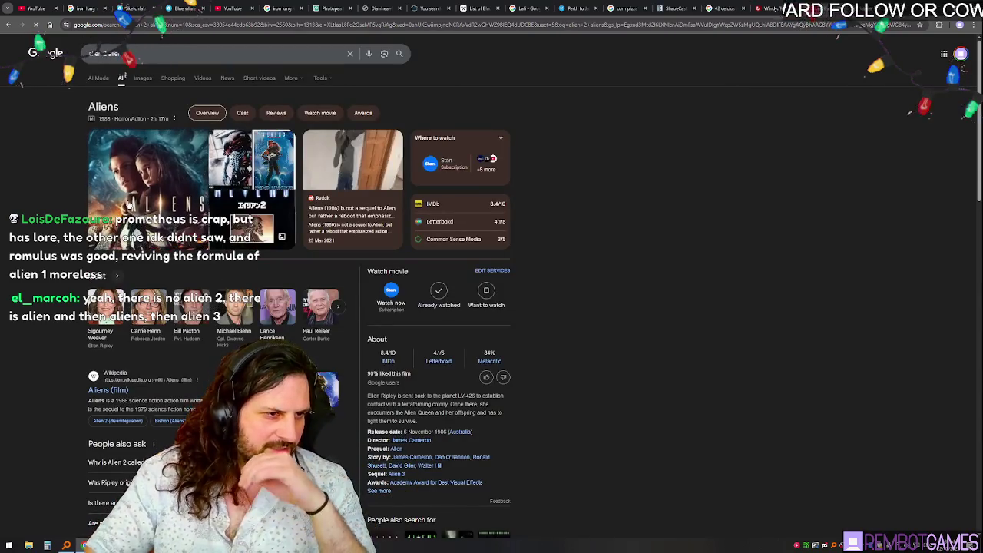
{"action": "left_click", "coordinate": [160, 209]}
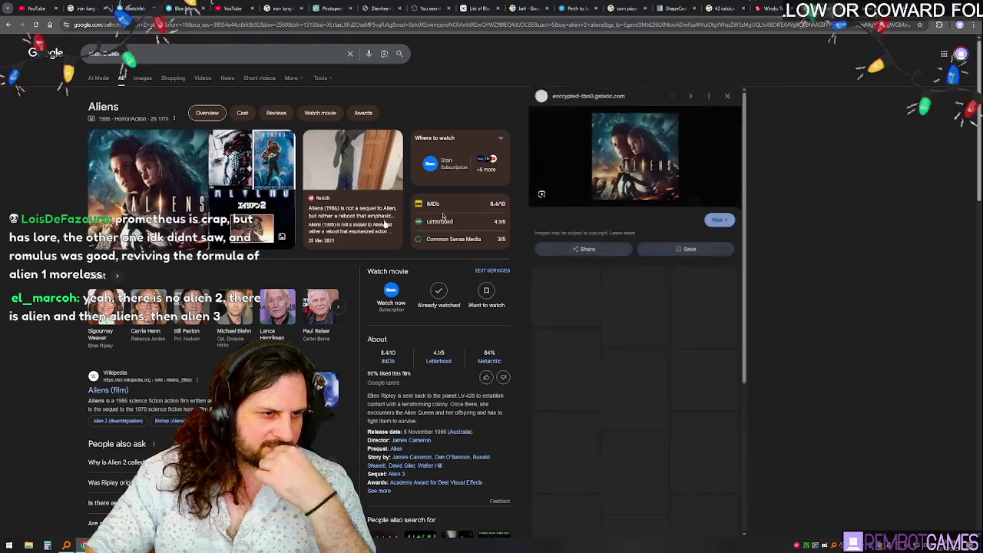
{"action": "middle_click", "coordinate": [134, 387]}
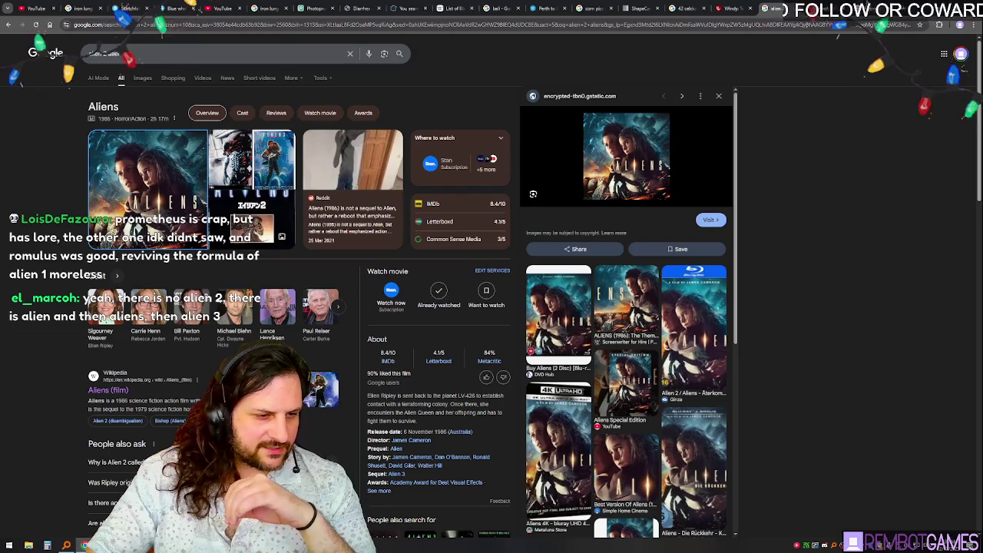
{"action": "key", "text": "ctrl+Tab"}
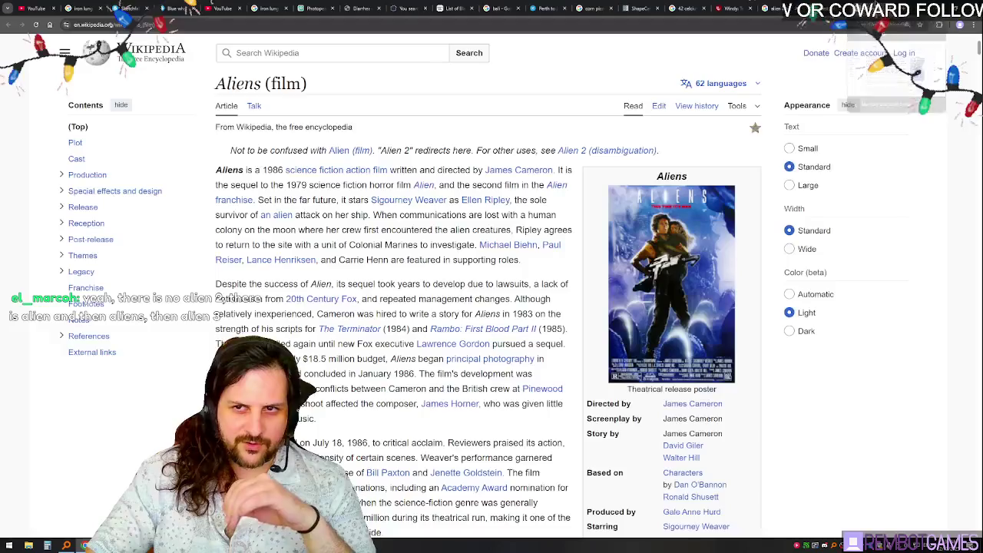
{"action": "scroll", "coordinate": [323, 281], "scroll_direction": "down", "scroll_amount": 3}
{"action": "scroll", "coordinate": [323, 282], "scroll_direction": "up", "scroll_amount": 2}
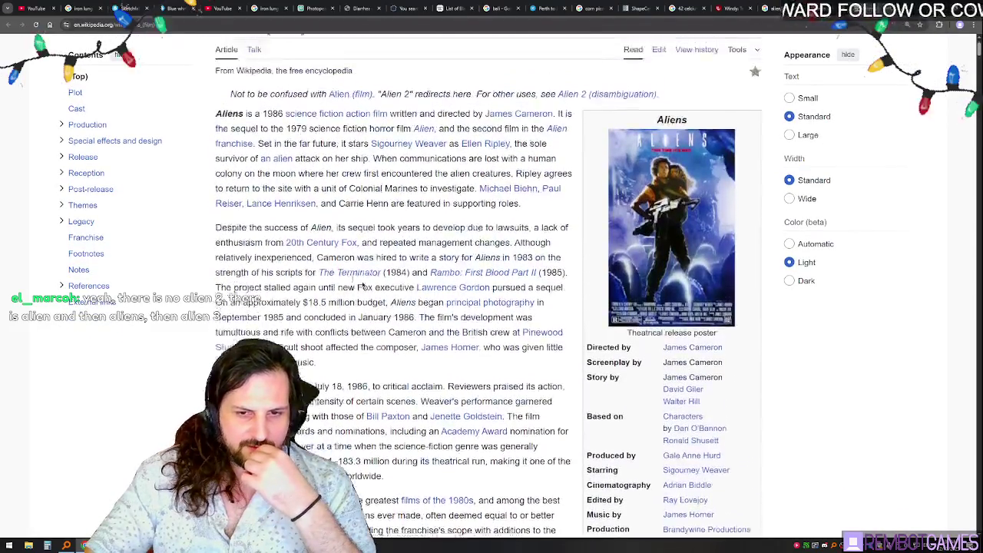
{"action": "left_click", "coordinate": [659, 245]}
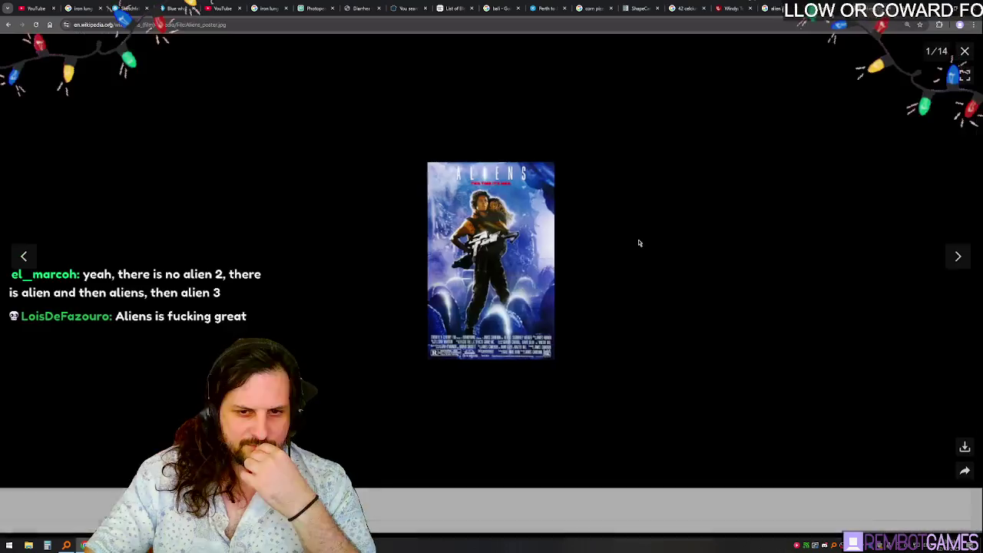
{"action": "left_click", "coordinate": [509, 225]}
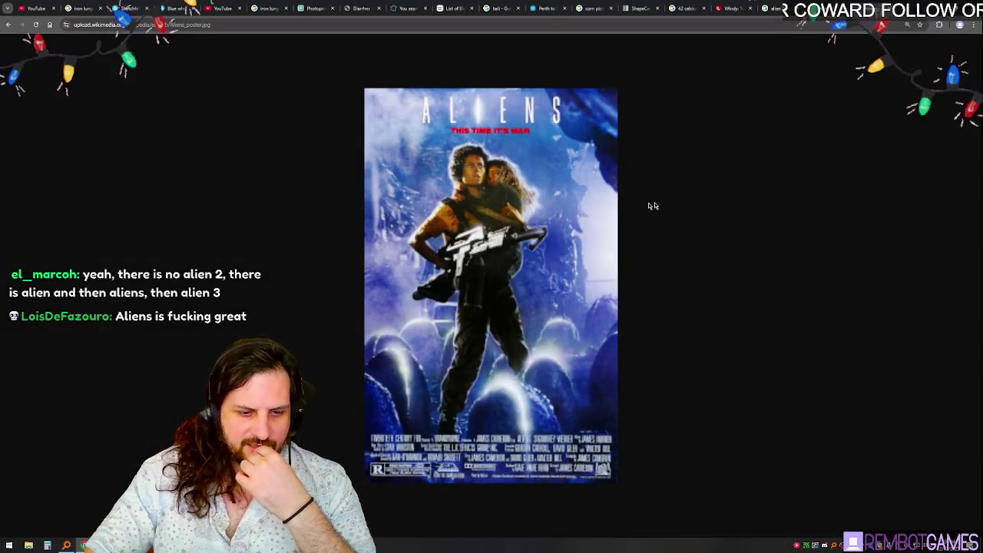
{"action": "key", "text": "alt+Left"}
{"action": "left_click", "coordinate": [952, 257]}
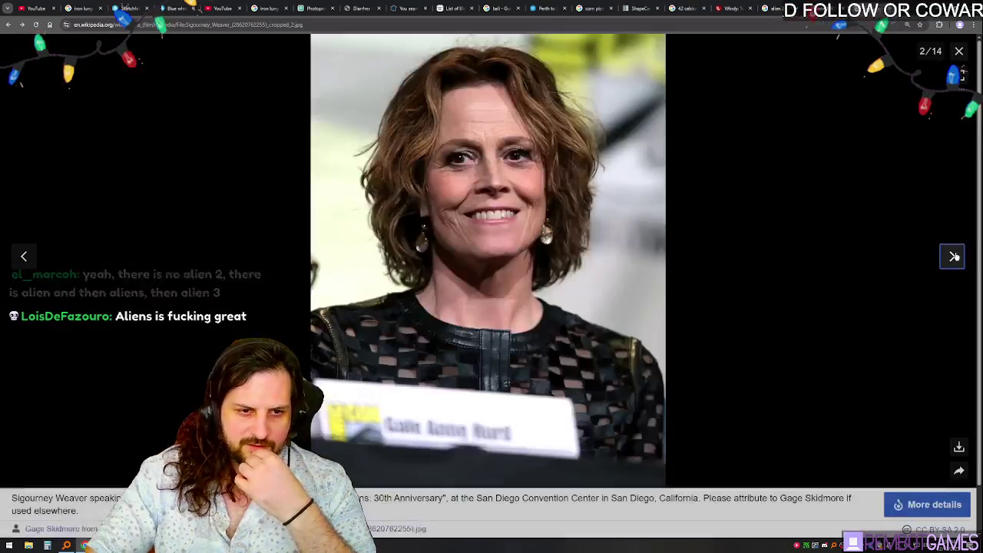
{"action": "left_click", "coordinate": [959, 51]}
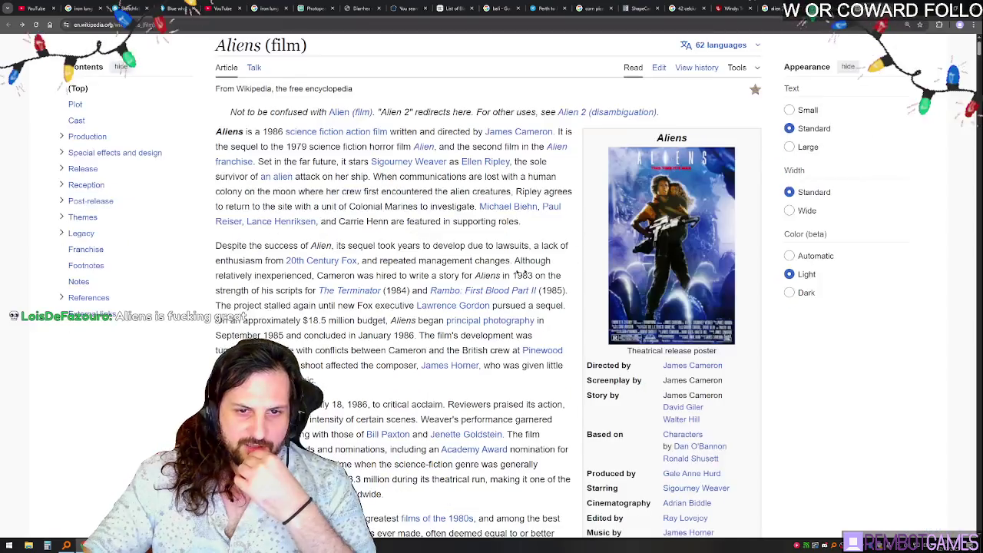
{"action": "scroll", "coordinate": [432, 218], "scroll_direction": "down", "scroll_amount": 2}
{"action": "mouse_move", "coordinate": [432, 218]}
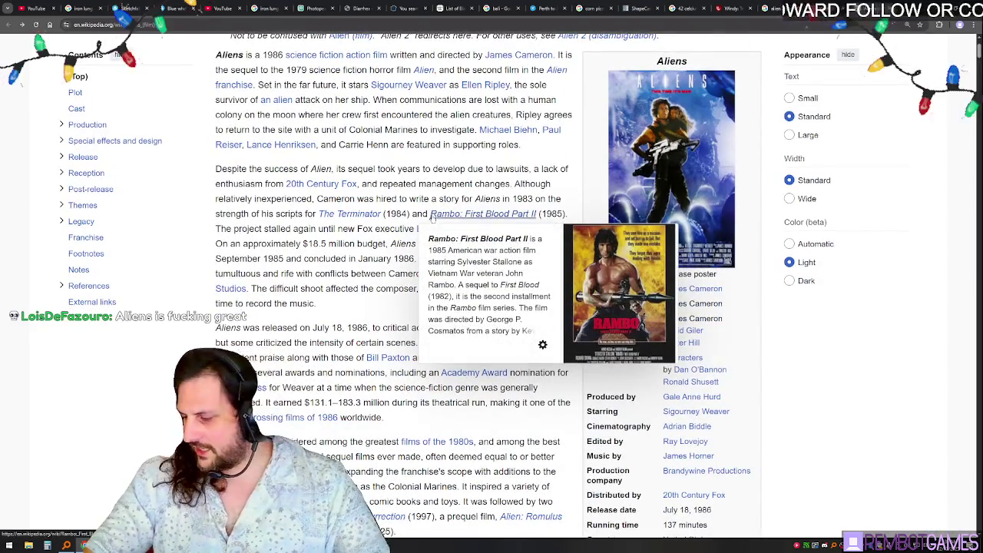
{"action": "scroll", "coordinate": [433, 144], "scroll_direction": "up", "scroll_amount": 2}
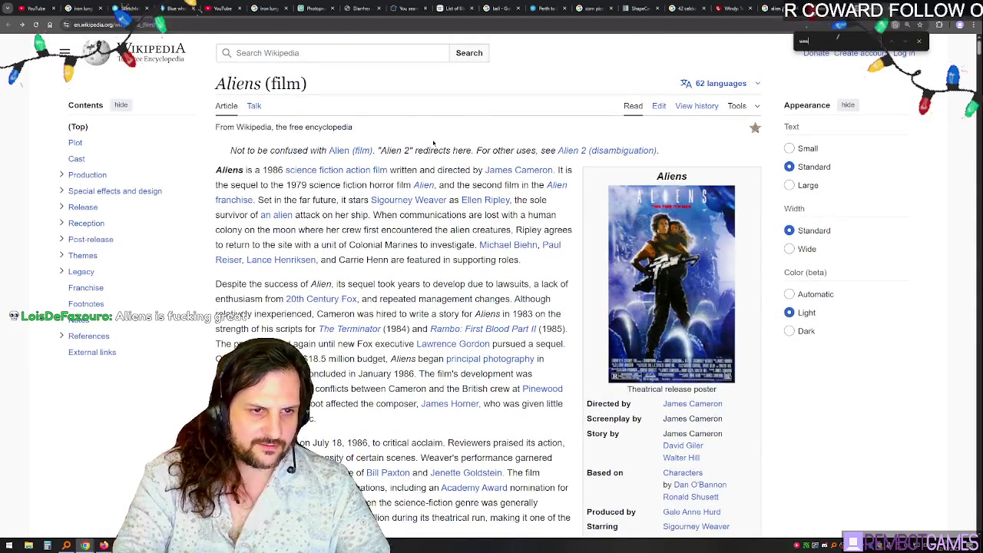
{"action": "mouse_move", "coordinate": [415, 202]}
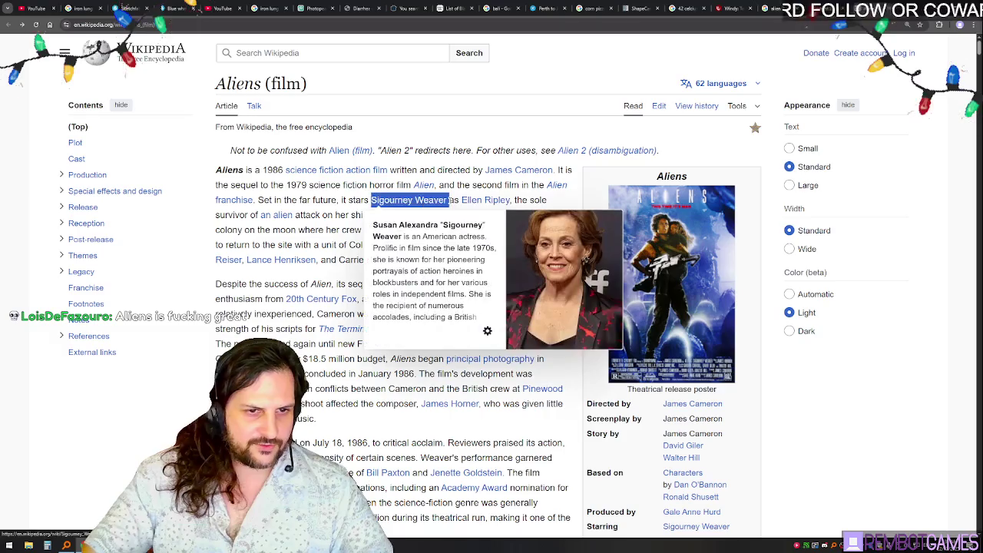
- In a new tab, search 'dress up gang Sigourney Weaver' and open the first YouTube video
{"action": "key", "text": "ctrl+t"}
{"action": "type", "text": "dress"}
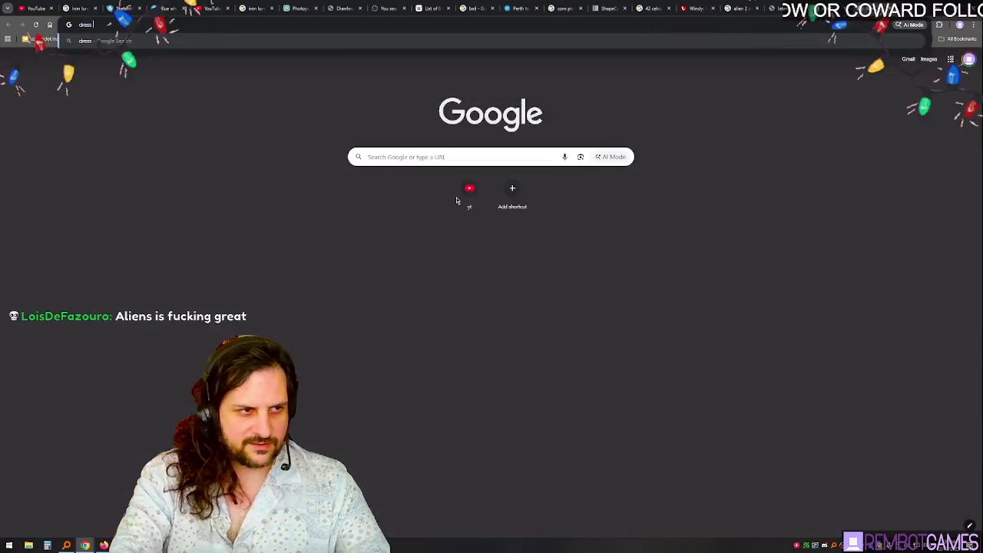
{"action": "type", "text": " up gang Sigourney Weaver"}
{"action": "key", "text": "Return"}
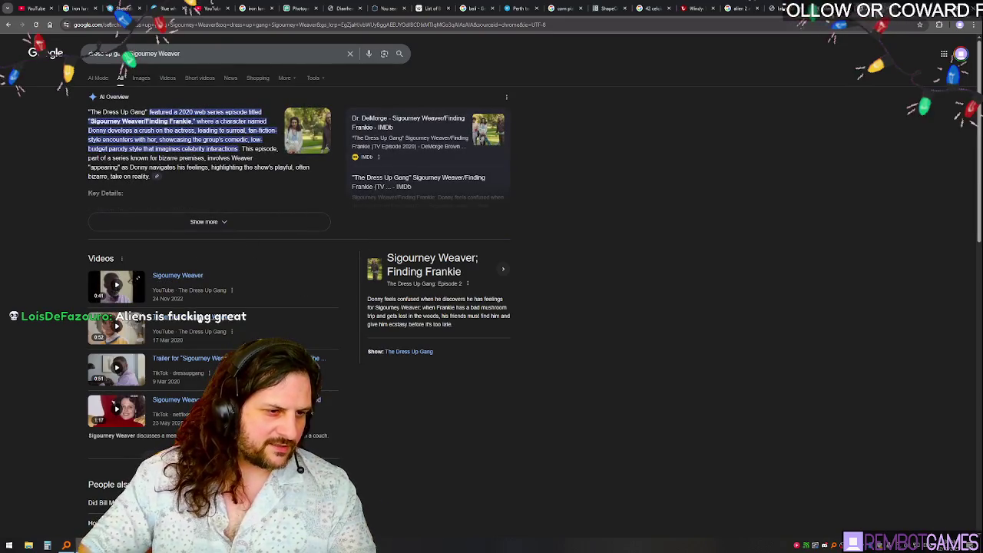
{"action": "left_click", "coordinate": [272, 312]}
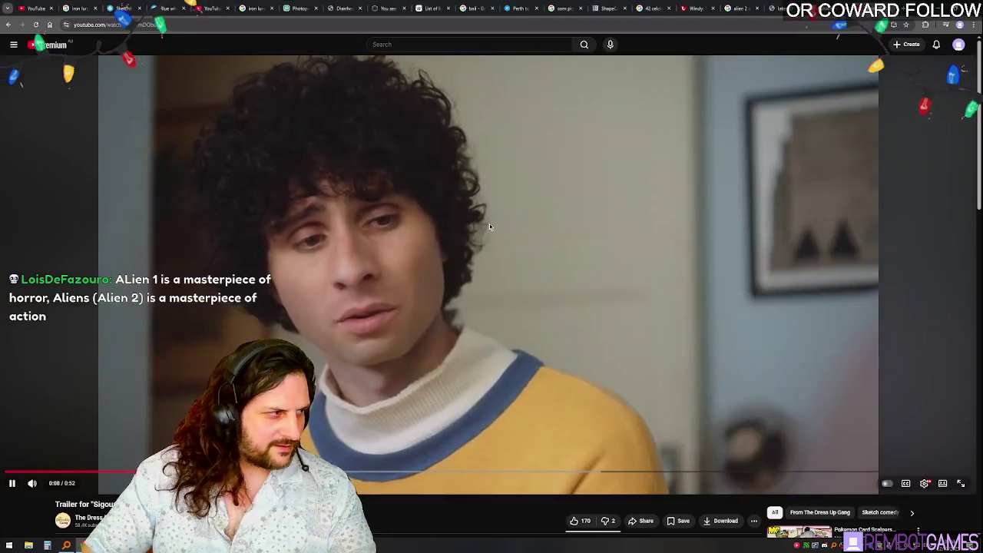
- Watch the trailer fullscreen from the start with captions on, then exit and return to Godot
{"action": "double_click", "coordinate": [490, 224]}
{"action": "key", "text": "0"}
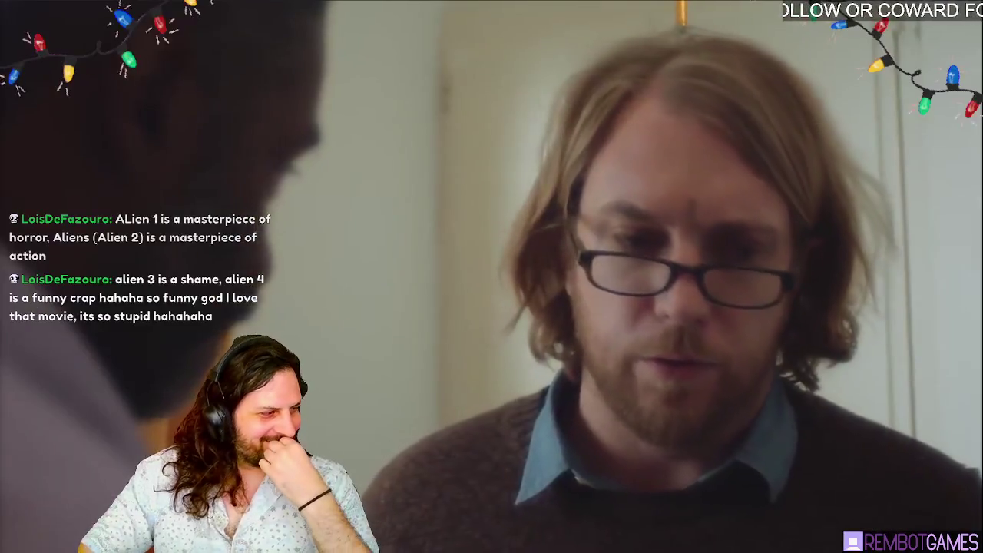
{"action": "mouse_move", "coordinate": [644, 523]}
{"action": "key", "text": "c"}
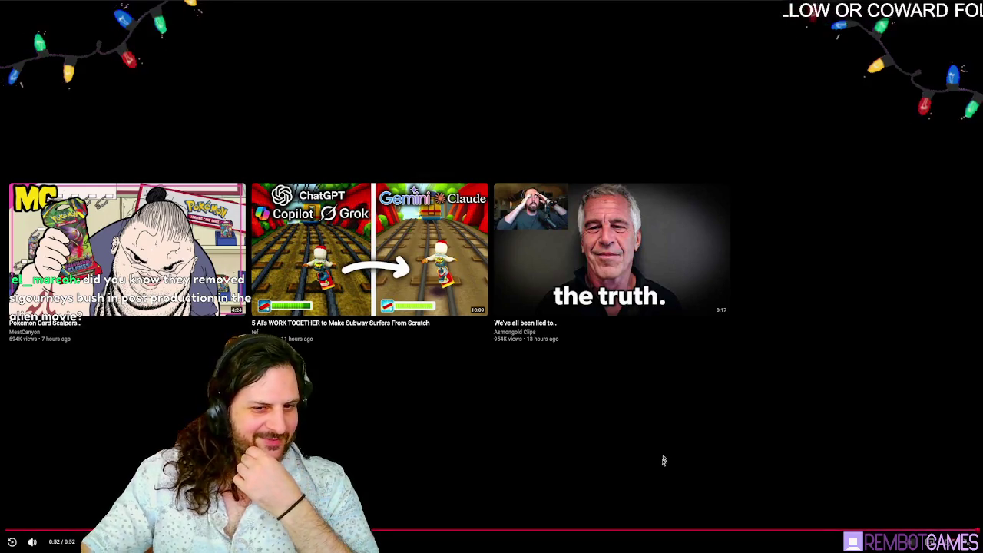
{"action": "left_click", "coordinate": [970, 541]}
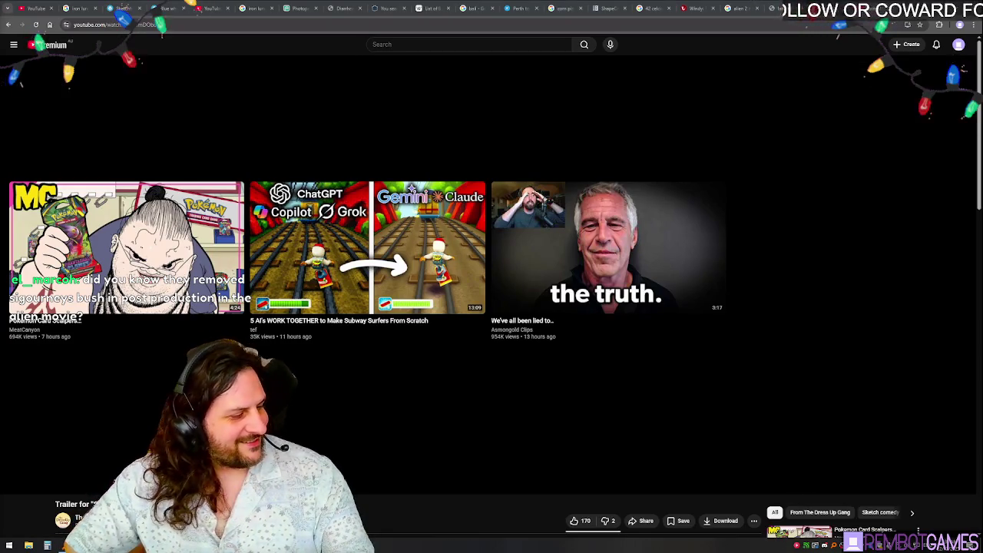
{"action": "key", "text": "alt+Tab"}
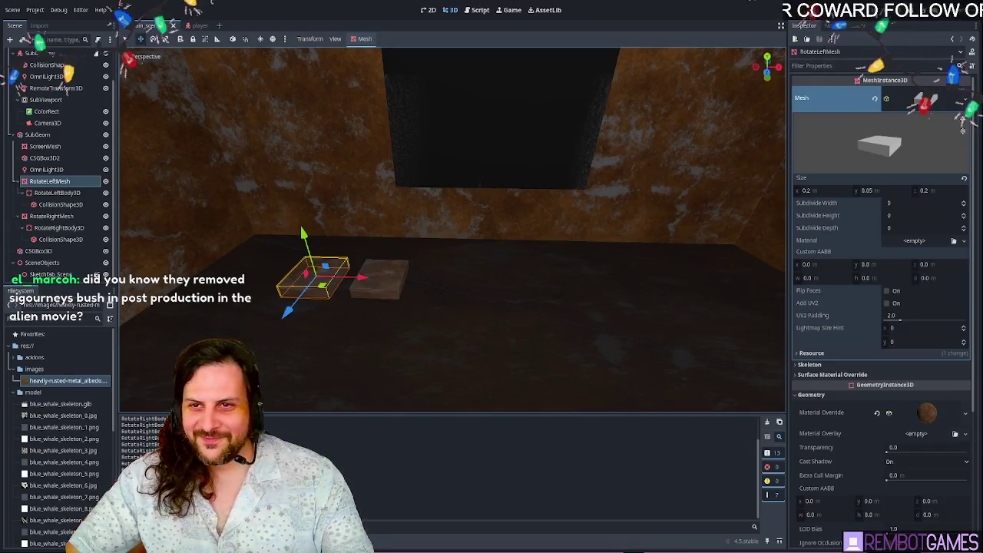
- Orbit the rusted-room viewport, run the project with F5, then switch to the Ripley figure image
{"action": "left_click_drag", "start_coordinate": [525, 268], "coordinate": [525, 268]}
{"action": "left_click_drag", "start_coordinate": [463, 319], "coordinate": [448, 229]}
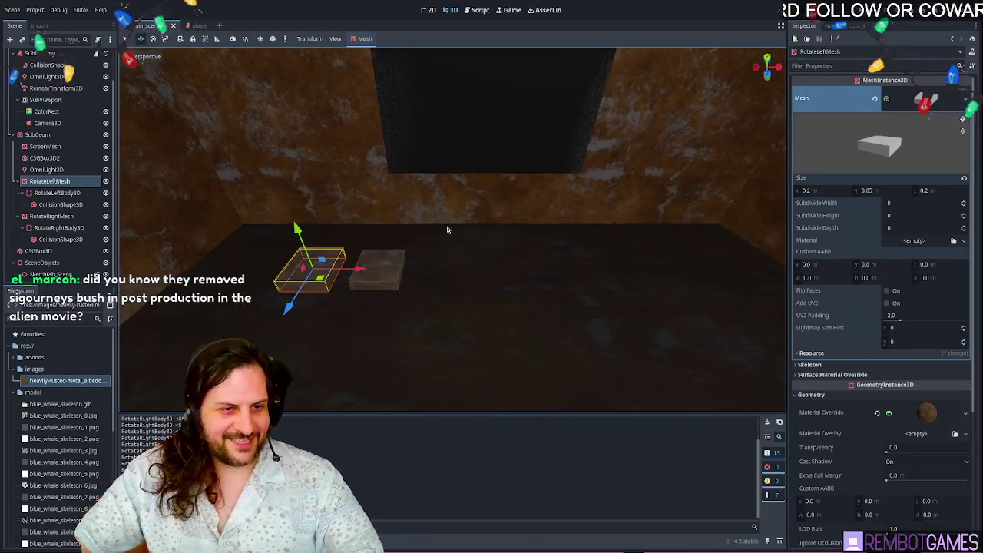
{"action": "key", "text": "F5"}
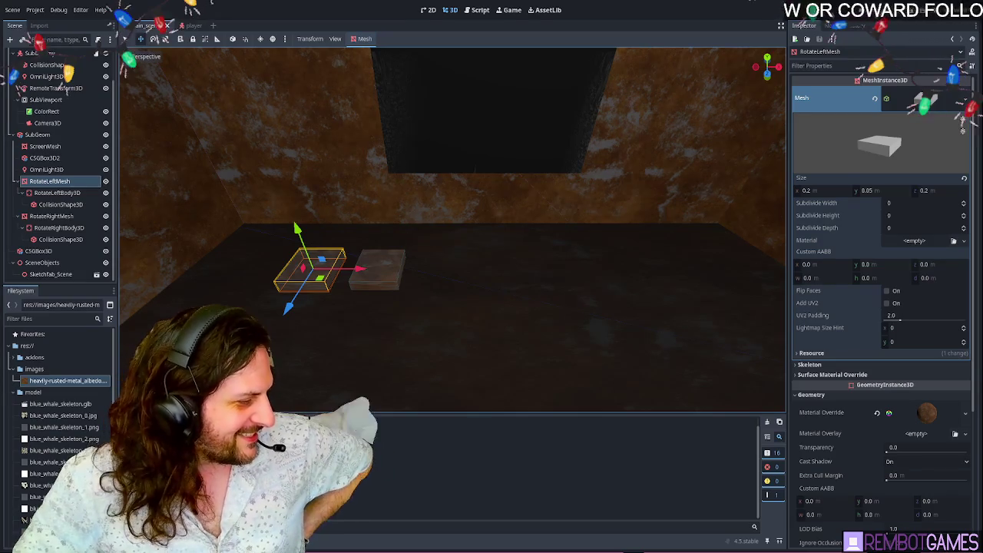
{"action": "key", "text": "alt+Tab"}
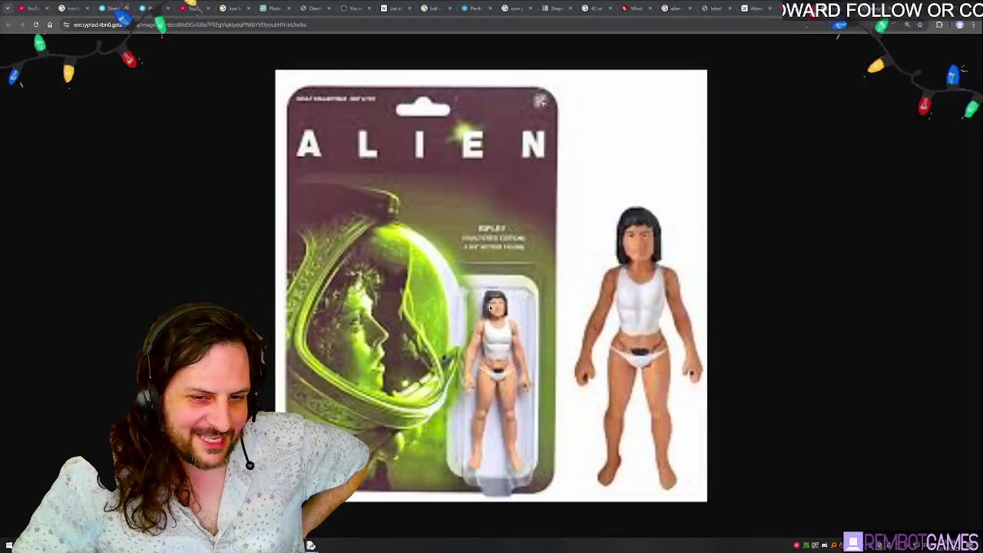